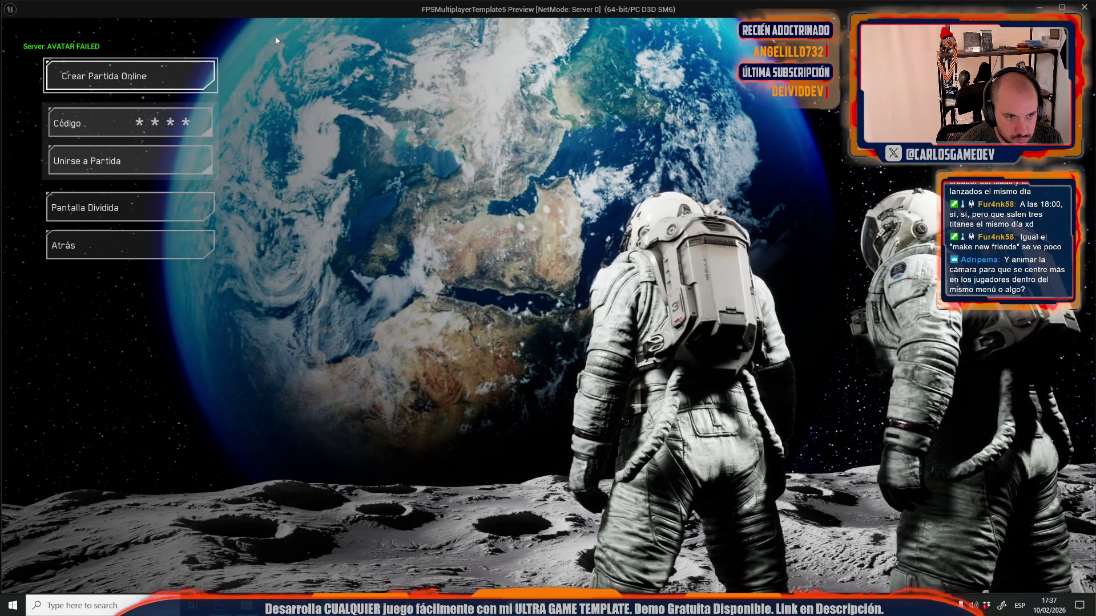
- Shift the Earth backdrop further right behind the astronauts and preview the main menu
key("Escape")
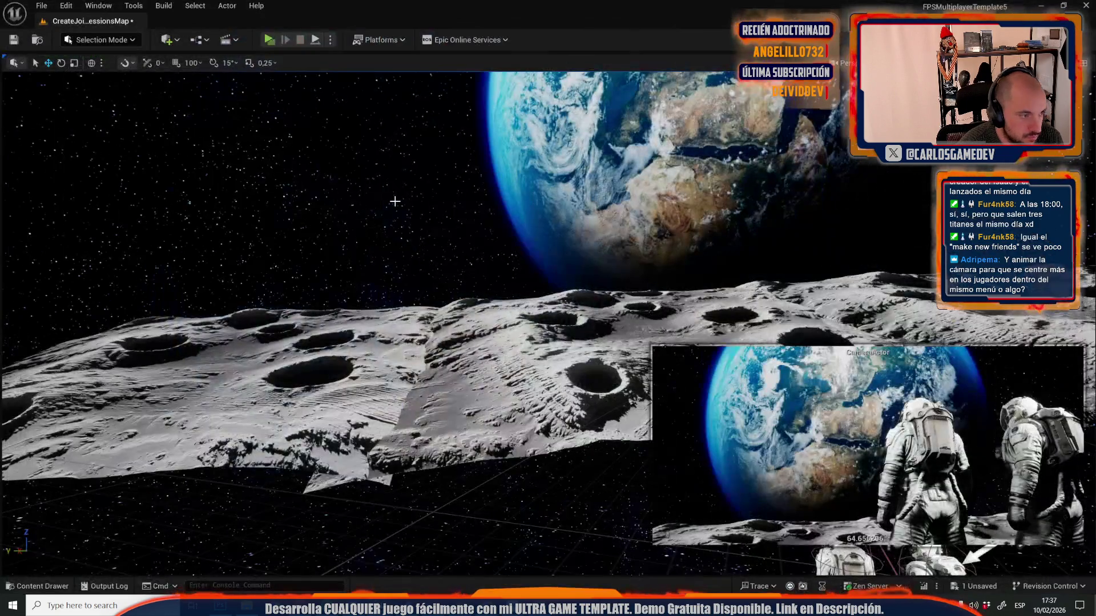
left_click_drag(726, 110, 800, 107)
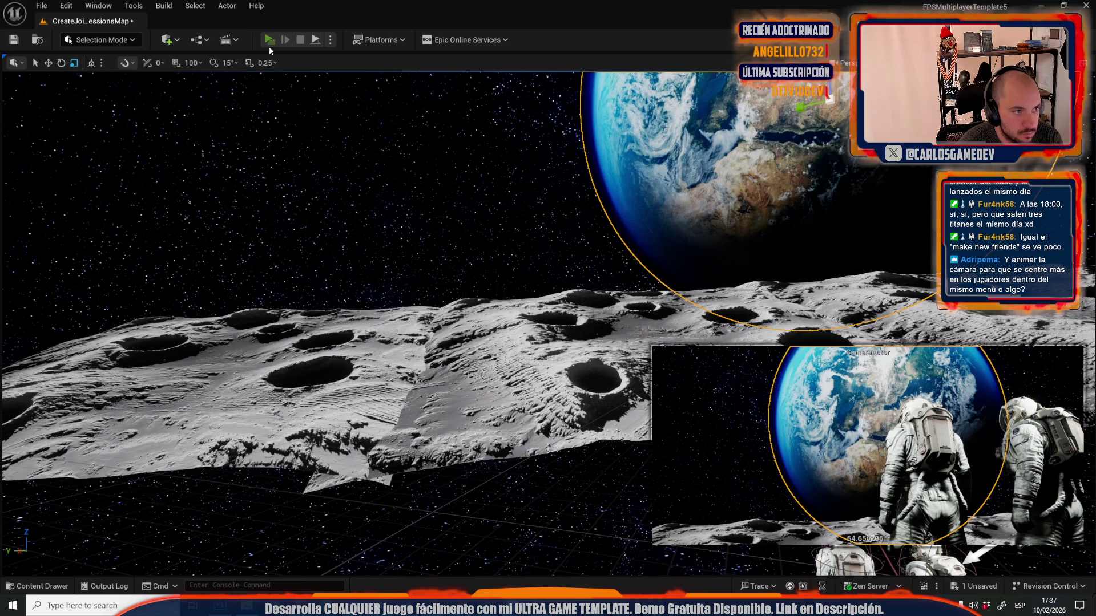
left_click(269, 48)
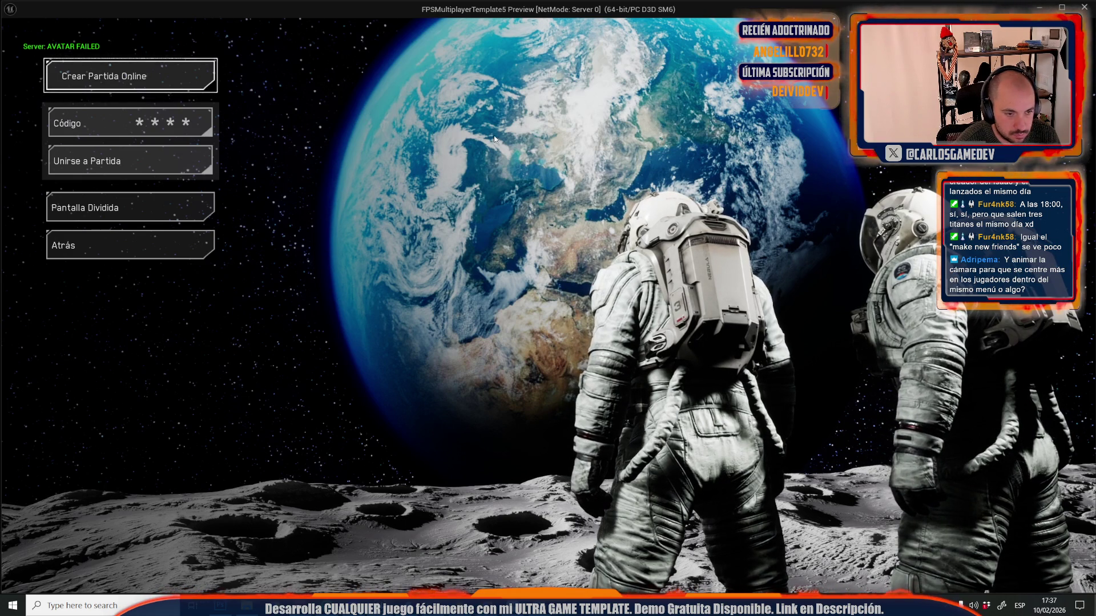
- Undo the last Earth move and recheck the framing in the menu preview
key("Escape")
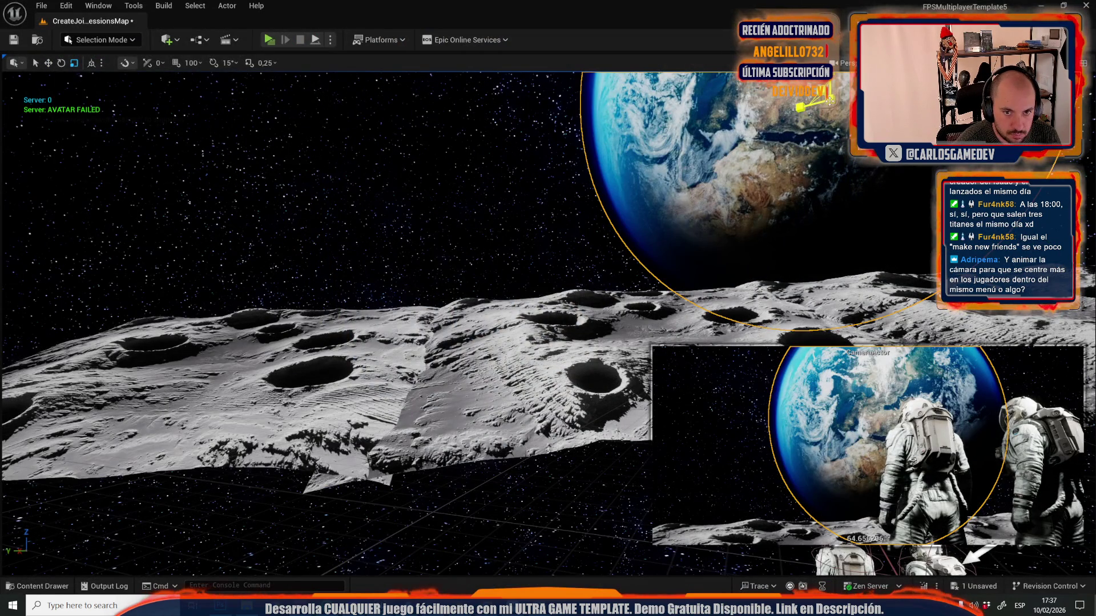
key("w")
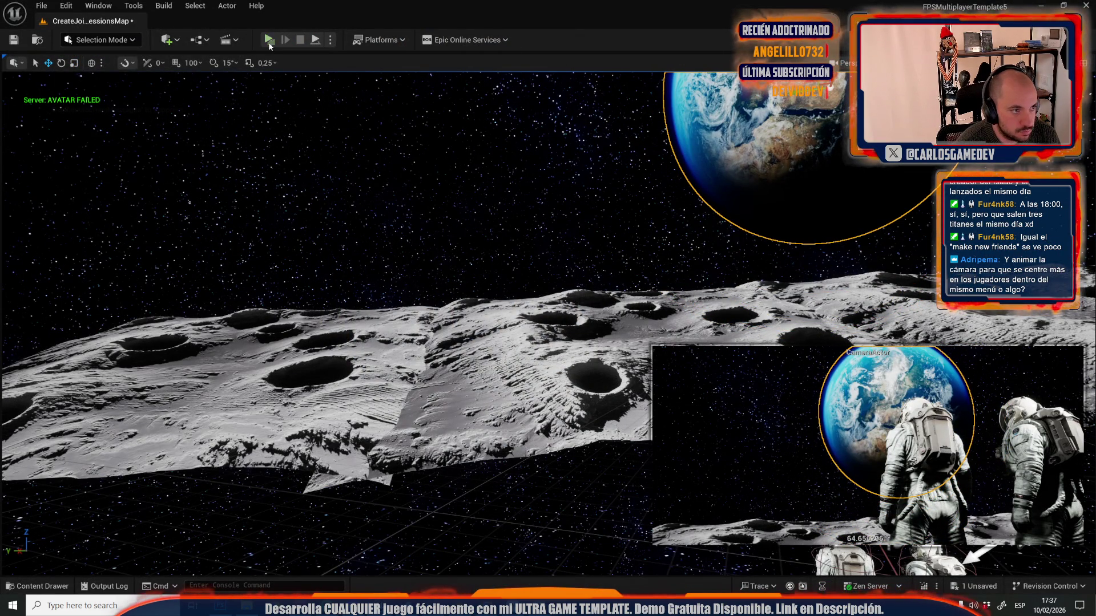
left_click(268, 40)
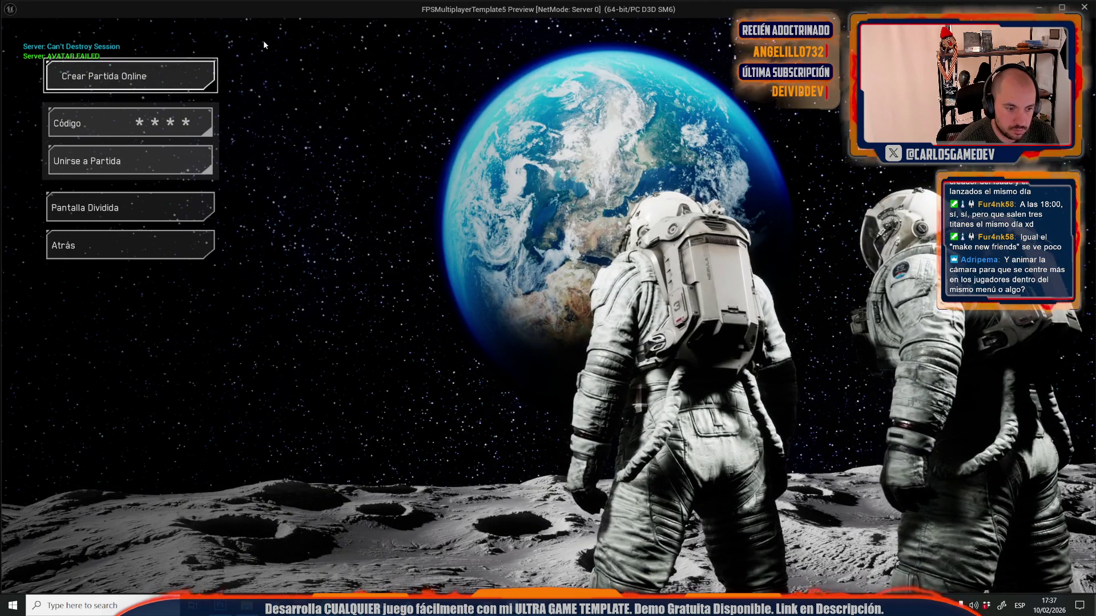
key("Escape")
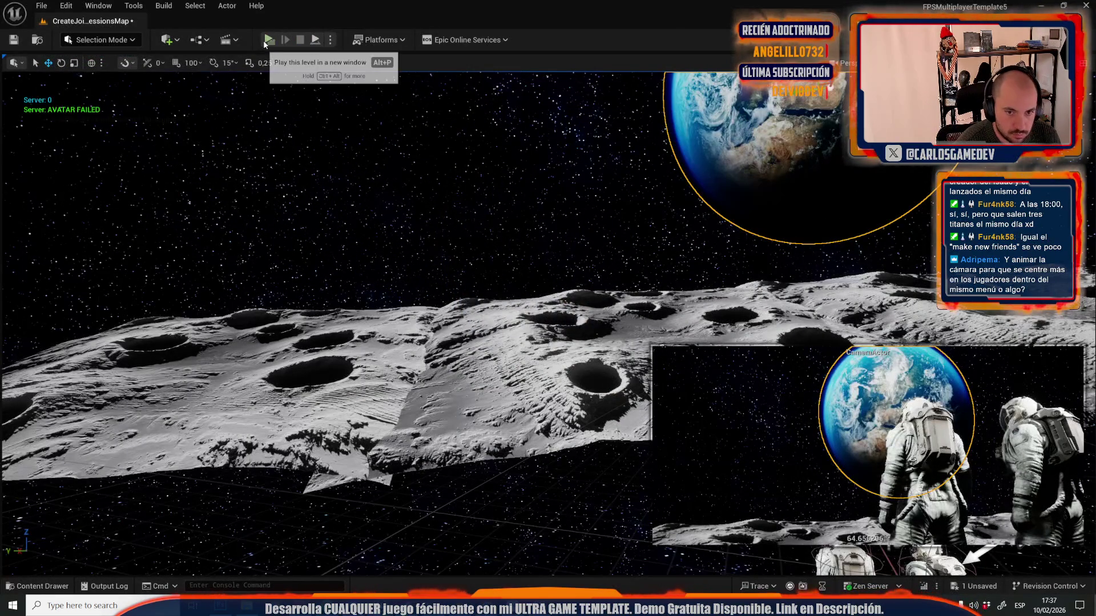
key("ctrl+z")
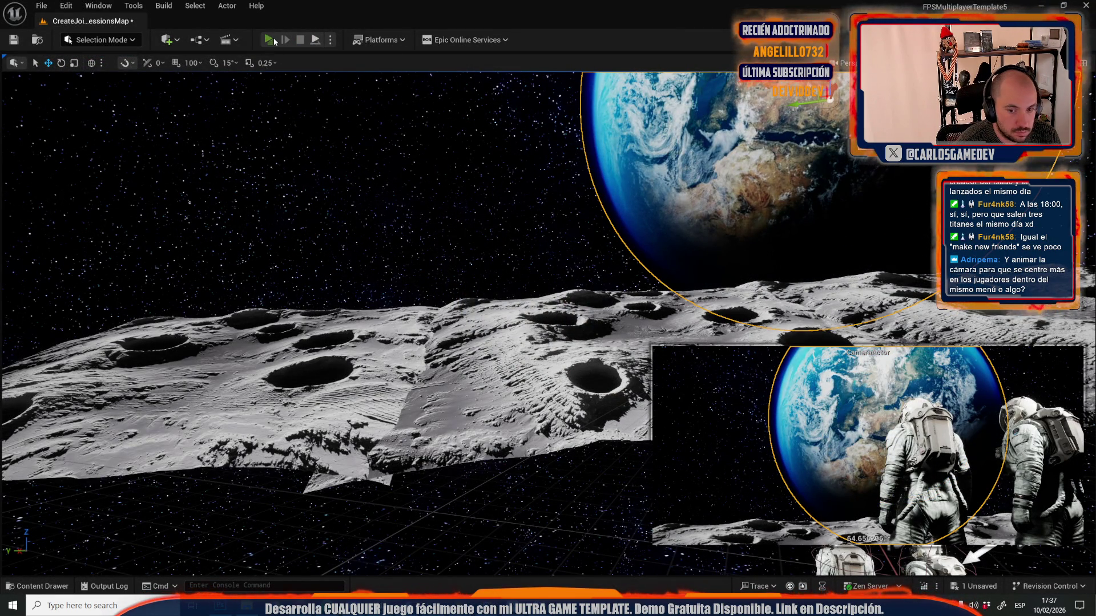
left_click(269, 40)
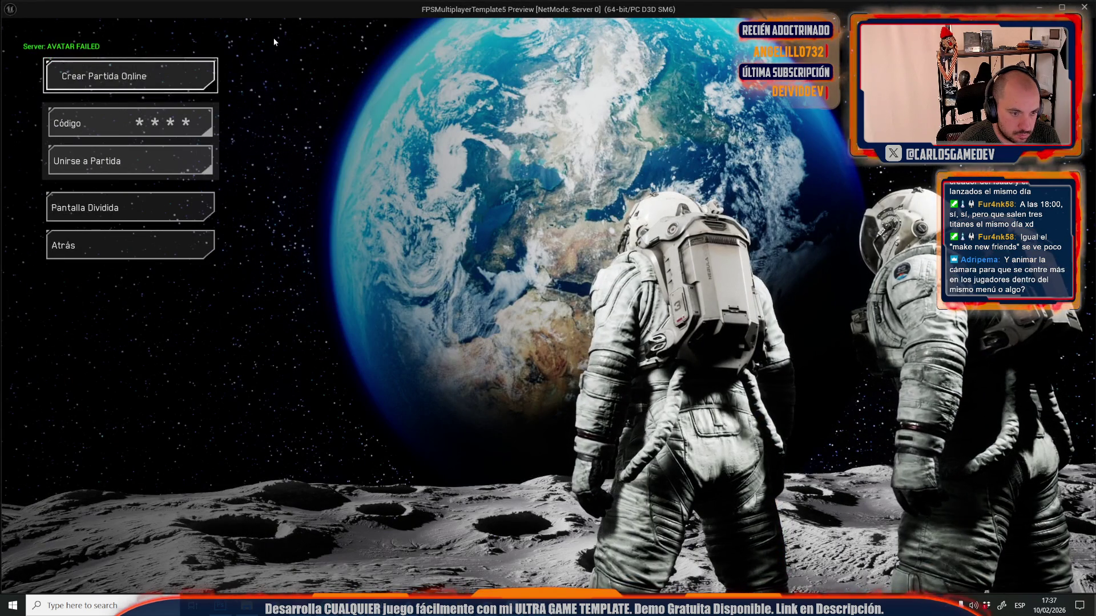
key("Escape")
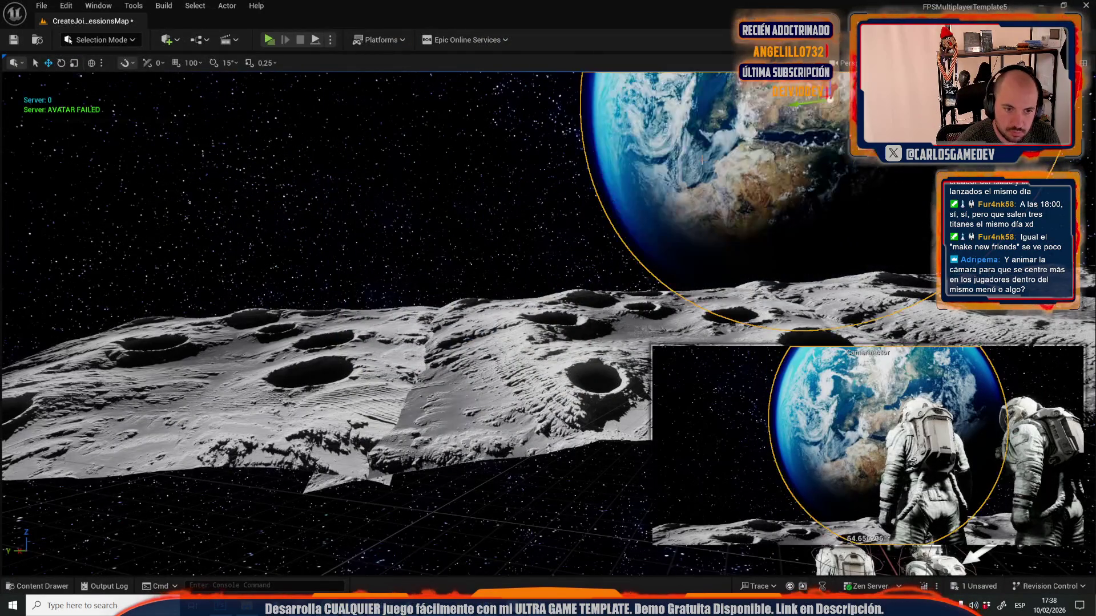
- Rotate the Earth by about 3.59 degrees and switch to game view
key("e")
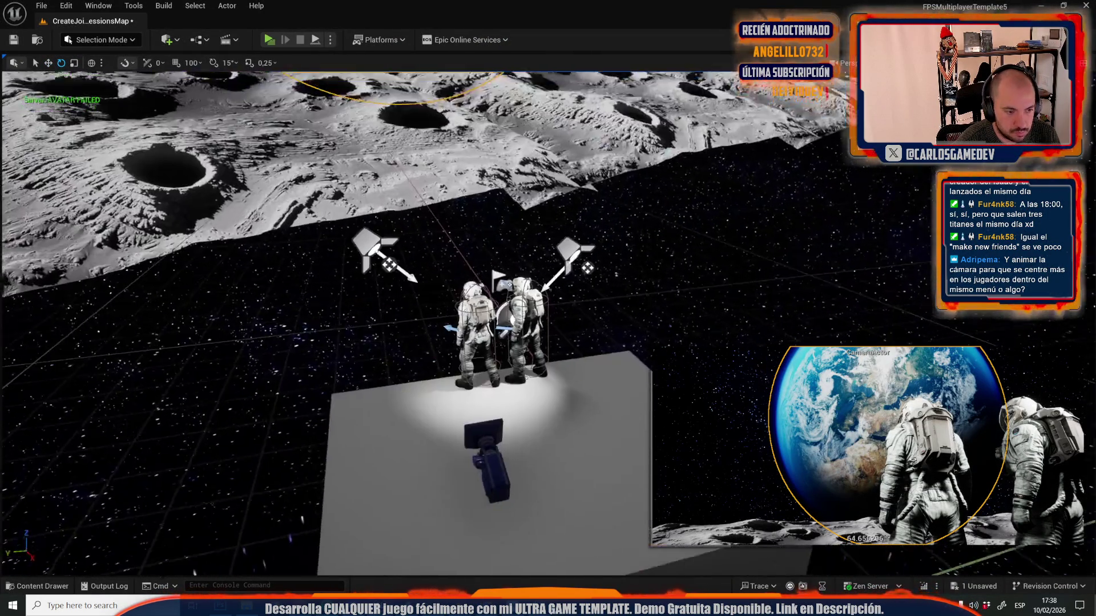
key("f")
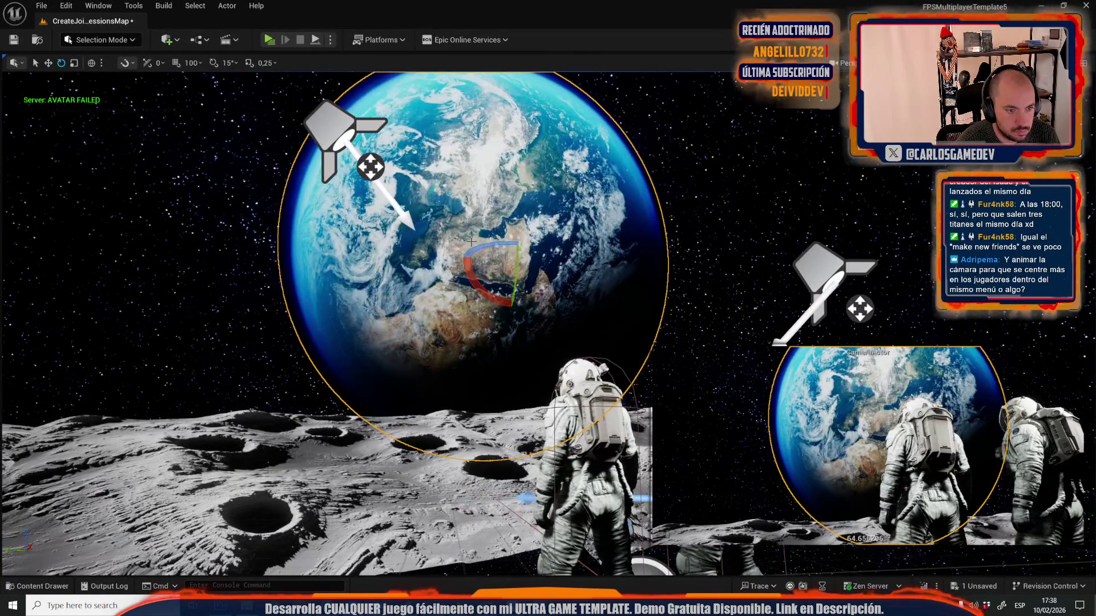
mouse_move(495, 242)
left_mouse_down()
mouse_move(480, 246)
mouse_move(514, 302)
left_mouse_up()
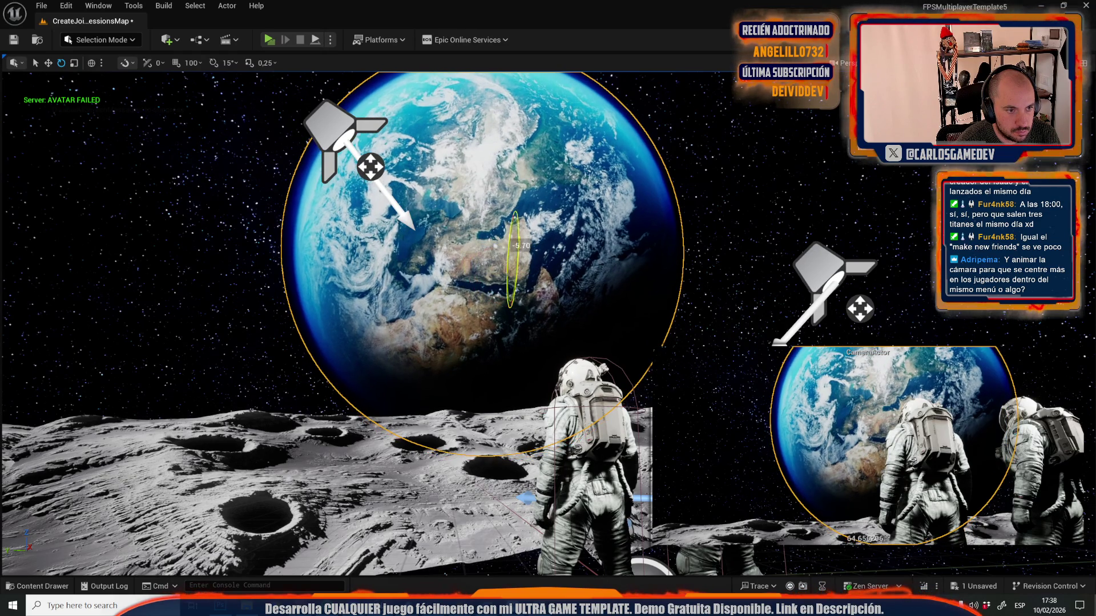
left_click_drag(499, 245, 516, 242)
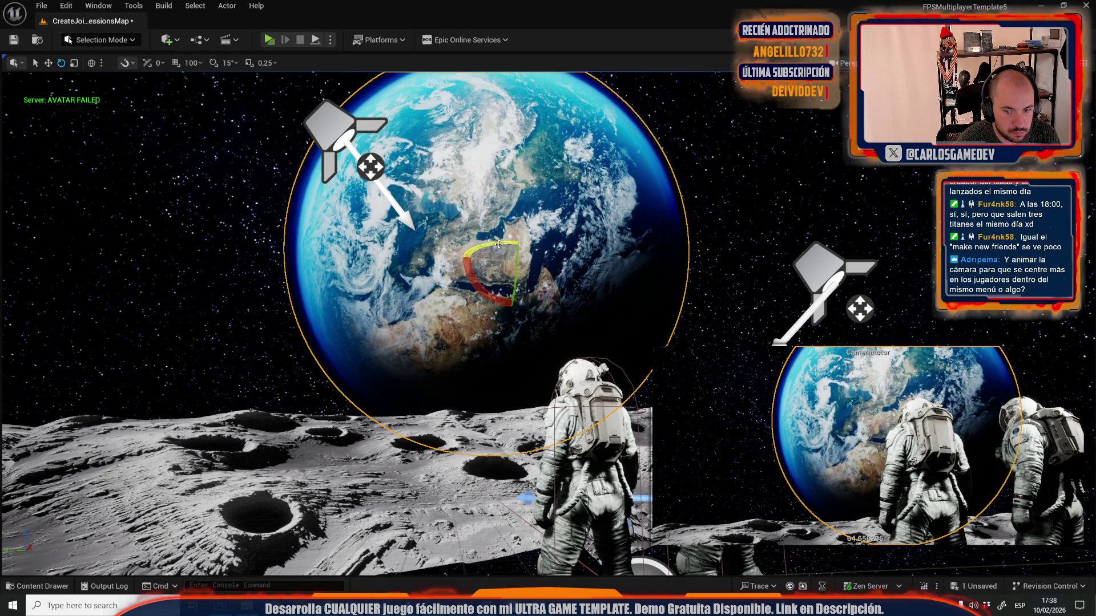
key("g")
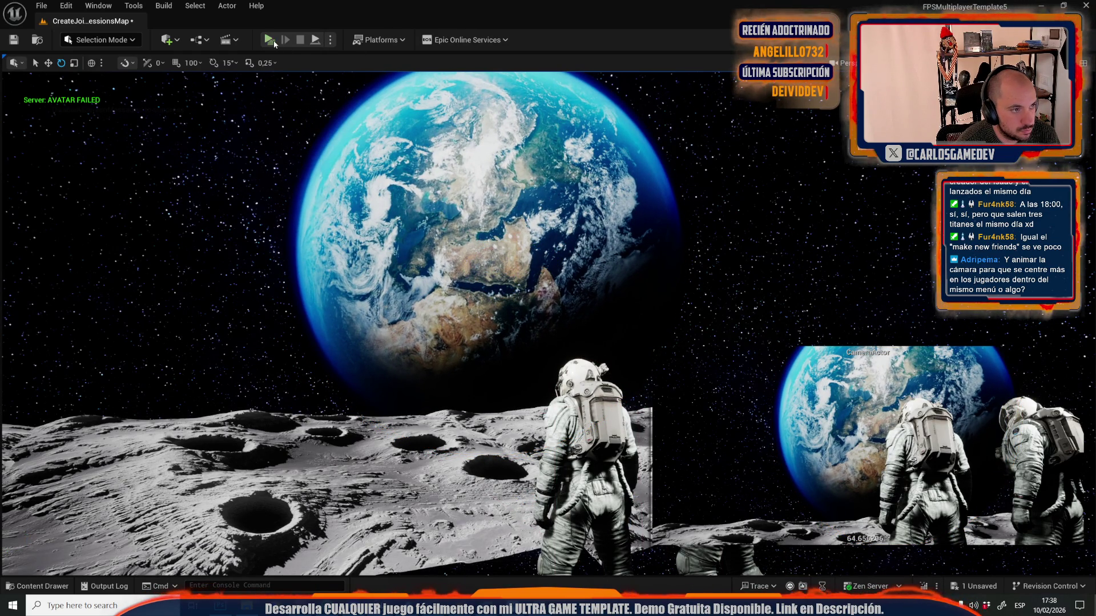
- Preview the menu with the tilted Earth, then bring up the recent levels list
left_click(274, 42)
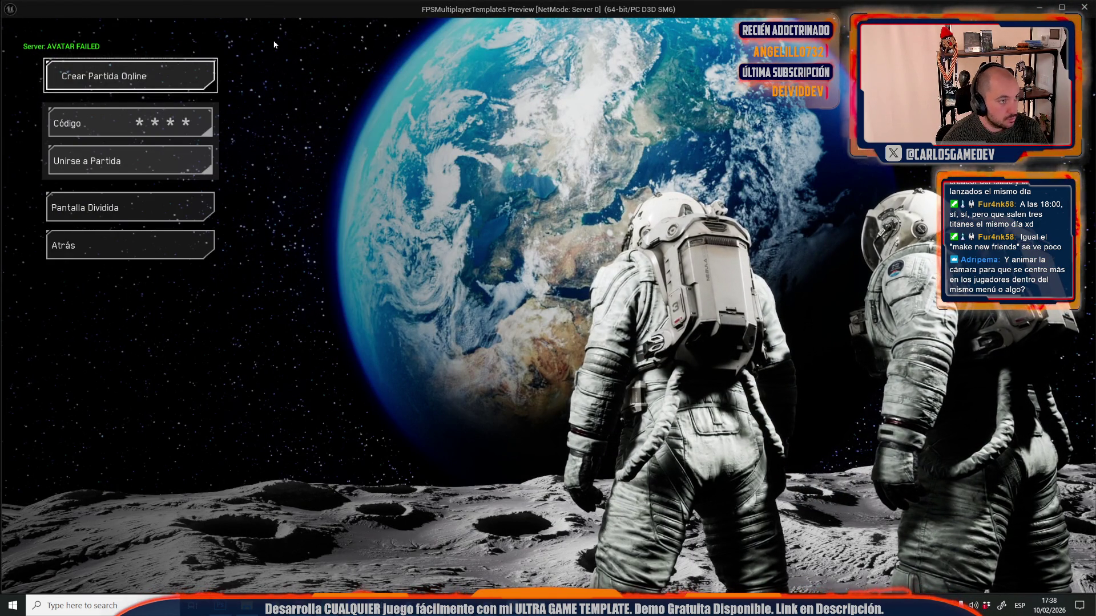
key("Escape")
left_click(41, 5)
mouse_move(81, 87)
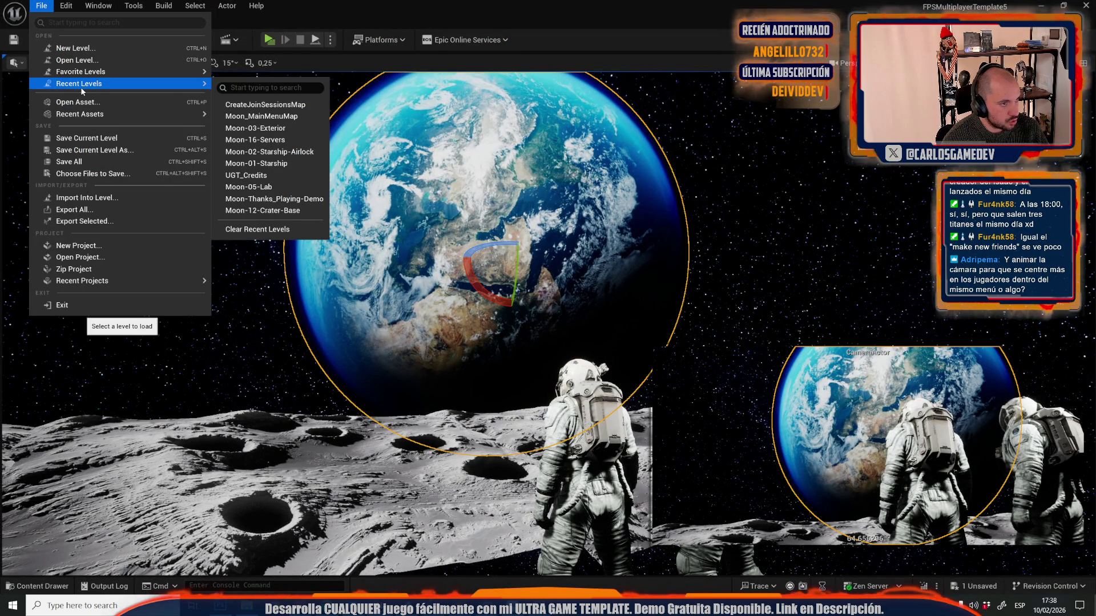
- Save the menu level, open Moon-03-Exterior and look at the MOON sign and balcony module
left_click(260, 133)
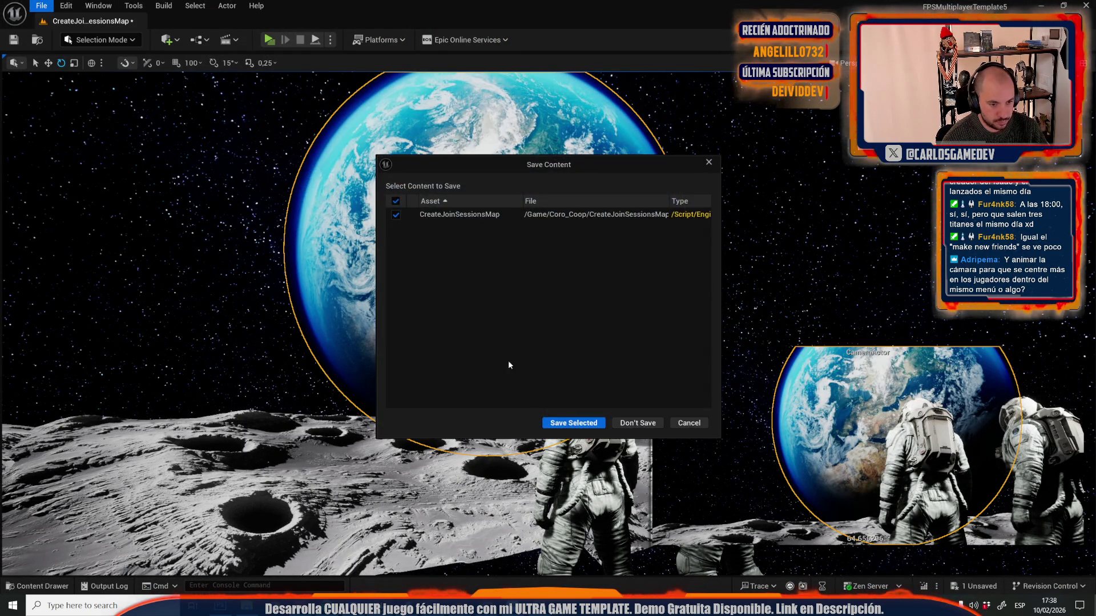
left_click(557, 422)
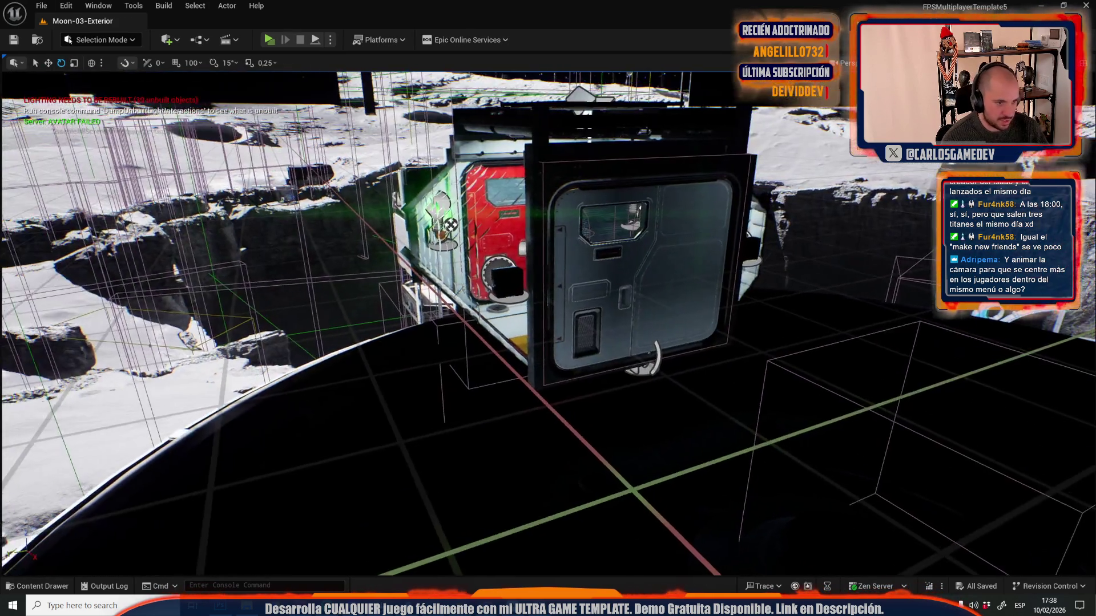
left_click_drag(827, 352, 827, 352)
left_click(833, 305)
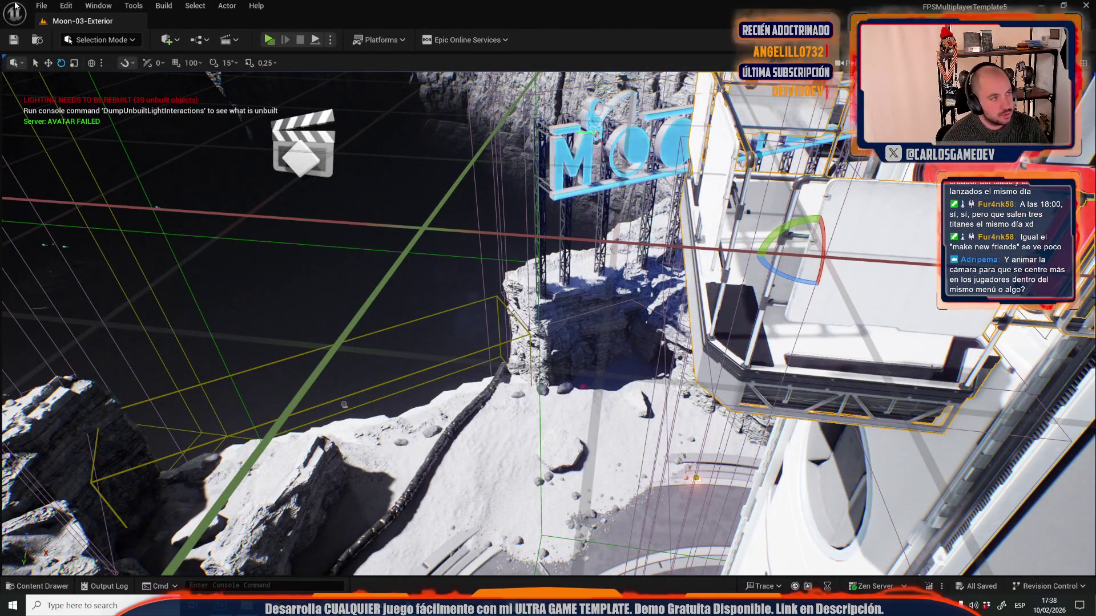
- Reopen CreateJoinSessionsMap from the recent levels list
left_click(41, 5)
mouse_move(130, 84)
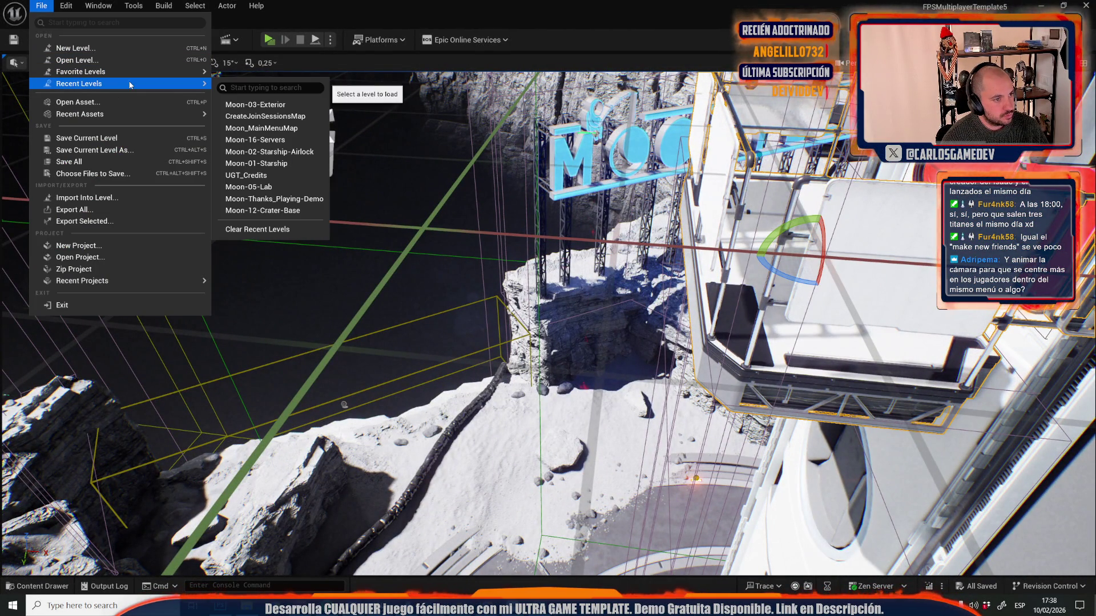
left_click(280, 116)
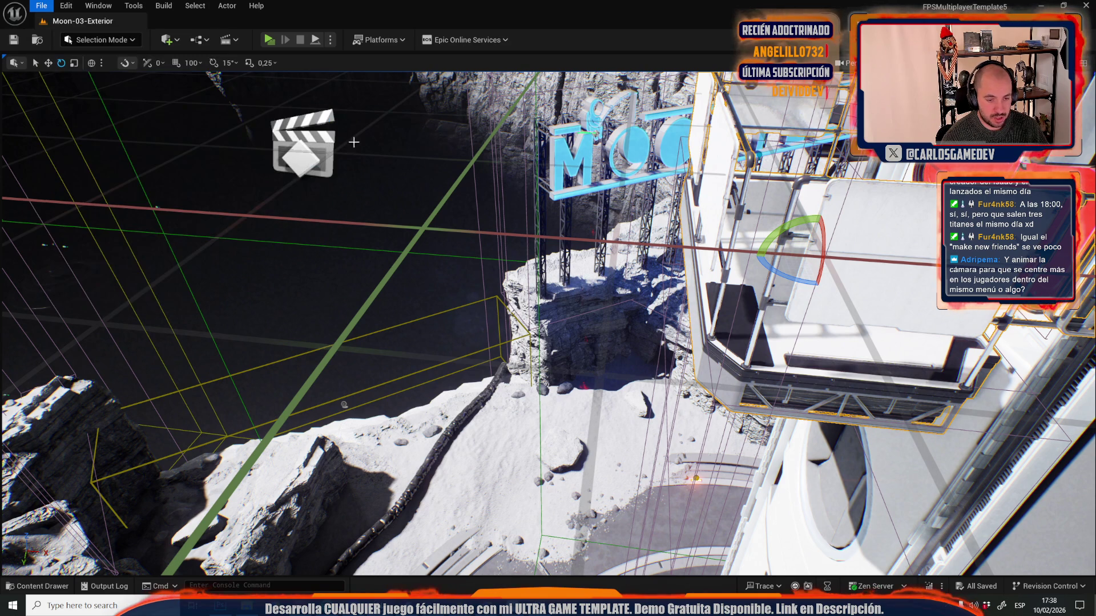
scroll(557, 408, "up", 5)
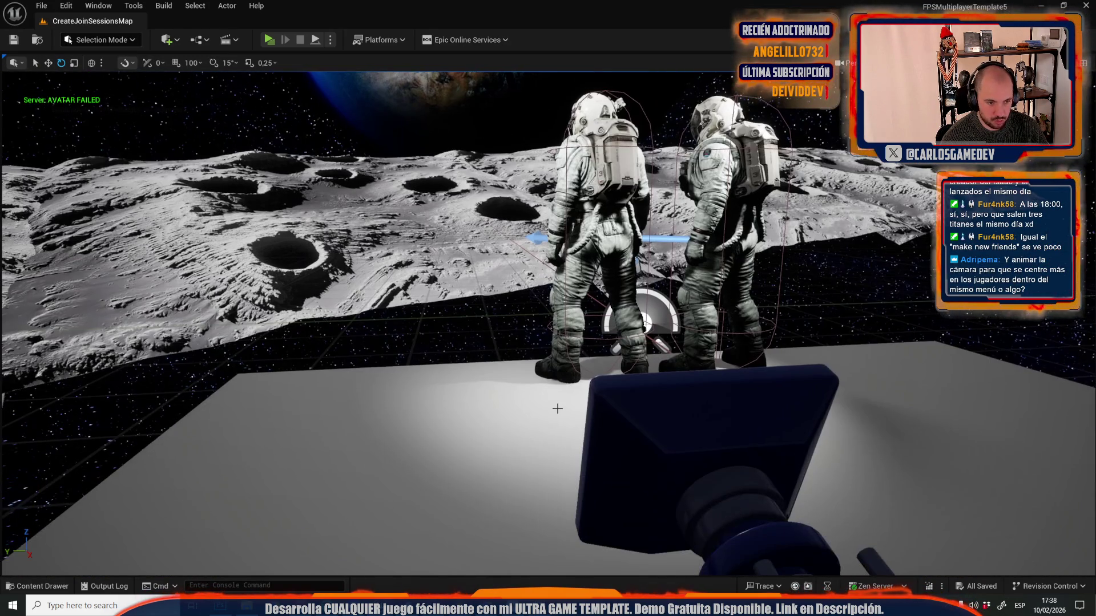
- Select the railing booth around the astronauts and frame it in the viewport
left_click(557, 409)
key("f")
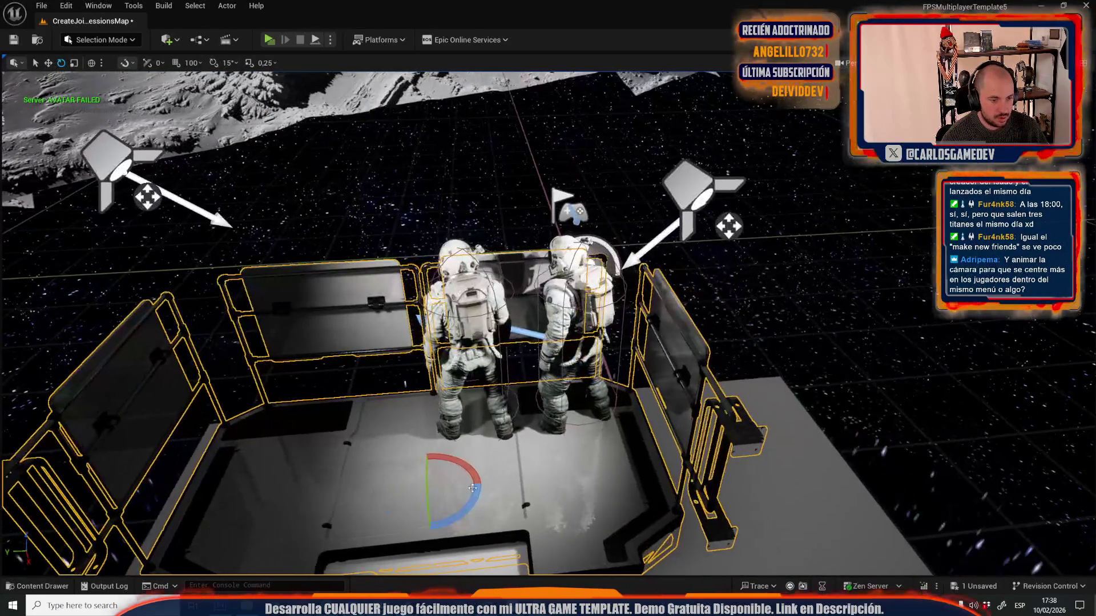
scroll(365, 431, "down", 3)
left_click(386, 448)
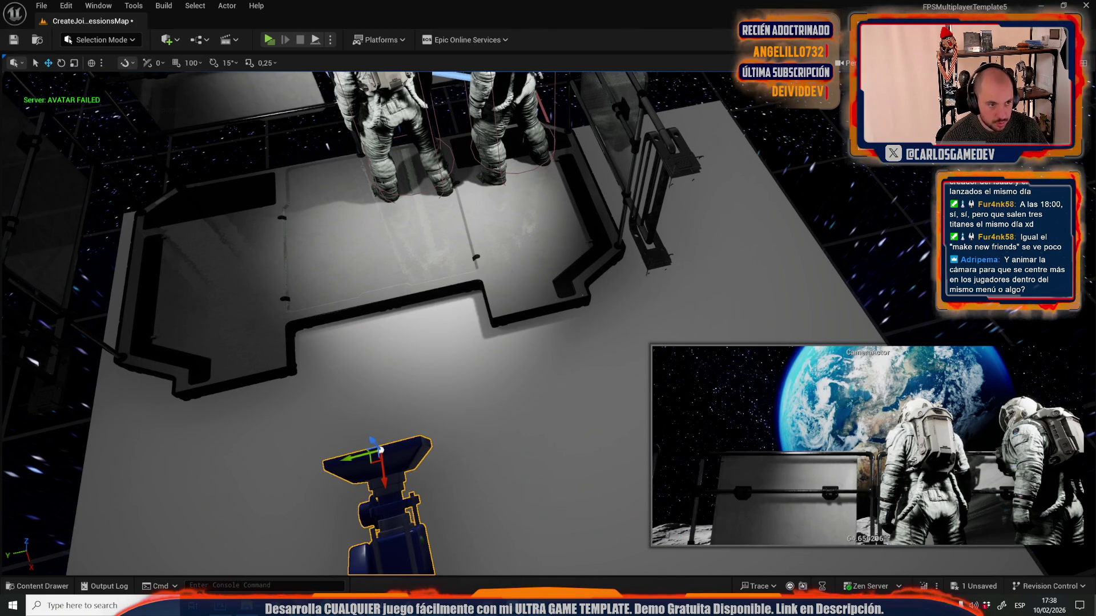
key("ctrl+z")
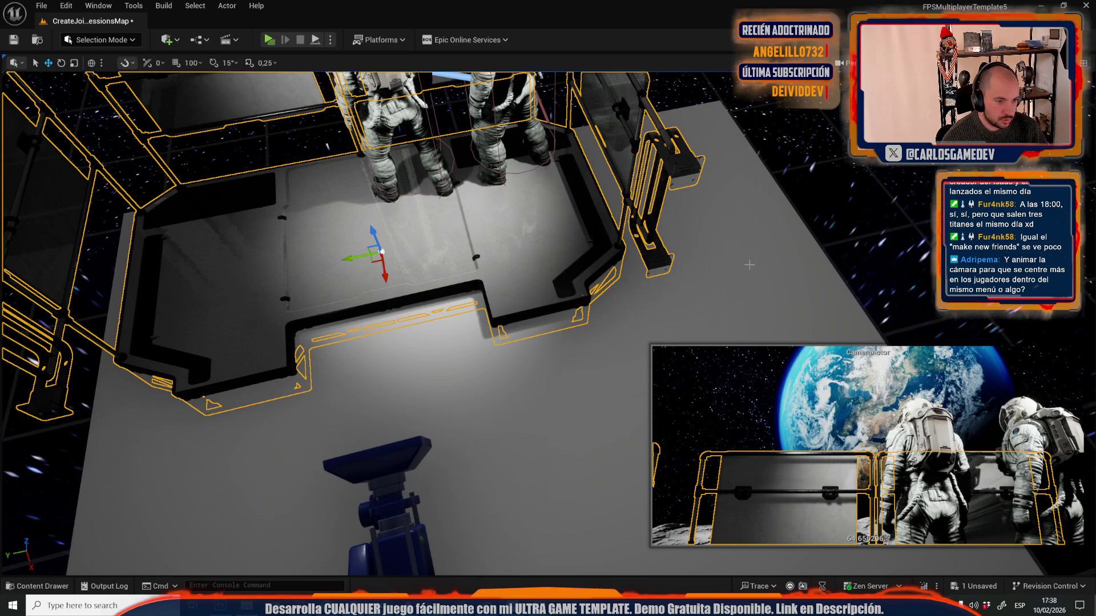
key("f")
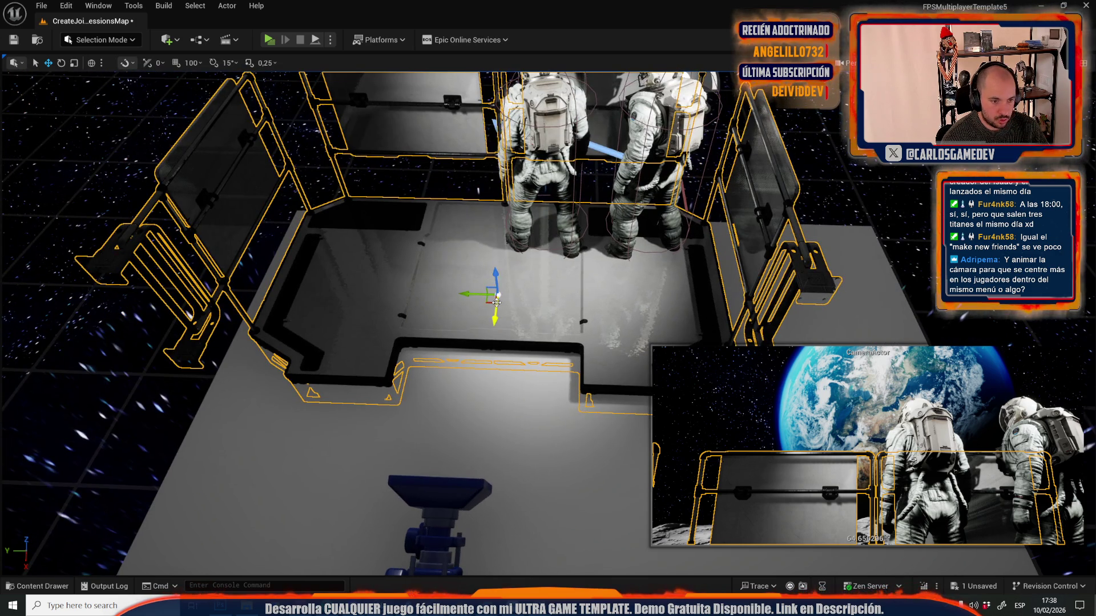
- Move the booth back and right, shrink it, raise it slightly, and preview the menu
mouse_move(497, 302)
left_mouse_down()
mouse_move(502, 271)
mouse_move(574, 269)
mouse_move(585, 276)
mouse_move(562, 300)
mouse_move(575, 286)
mouse_move(644, 318)
left_mouse_up()
key("e")
key("r")
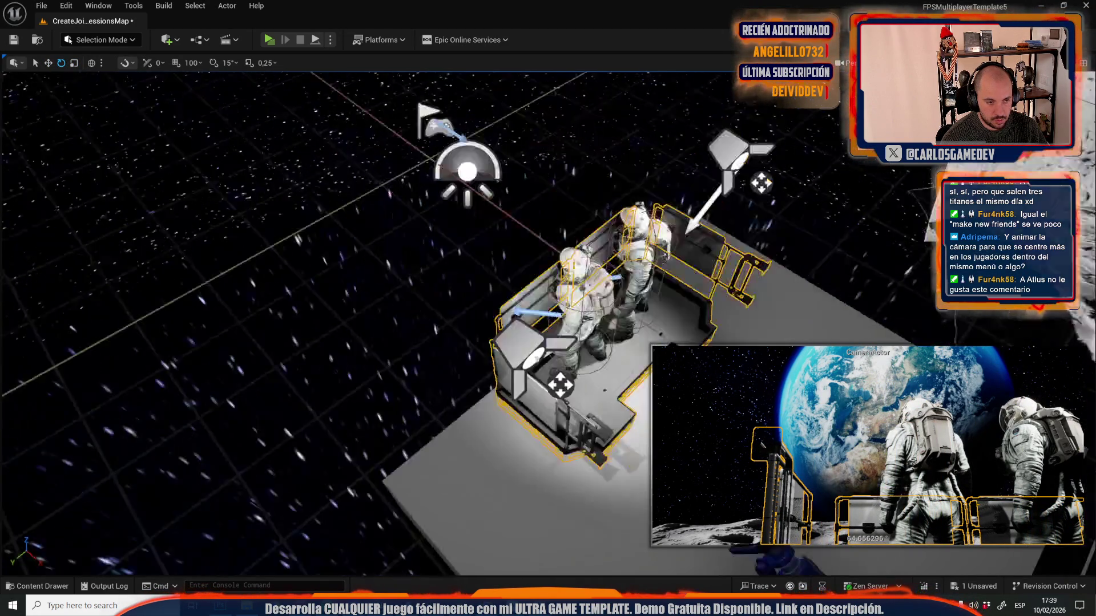
key("f")
key("w")
left_click_drag(589, 323, 604, 320)
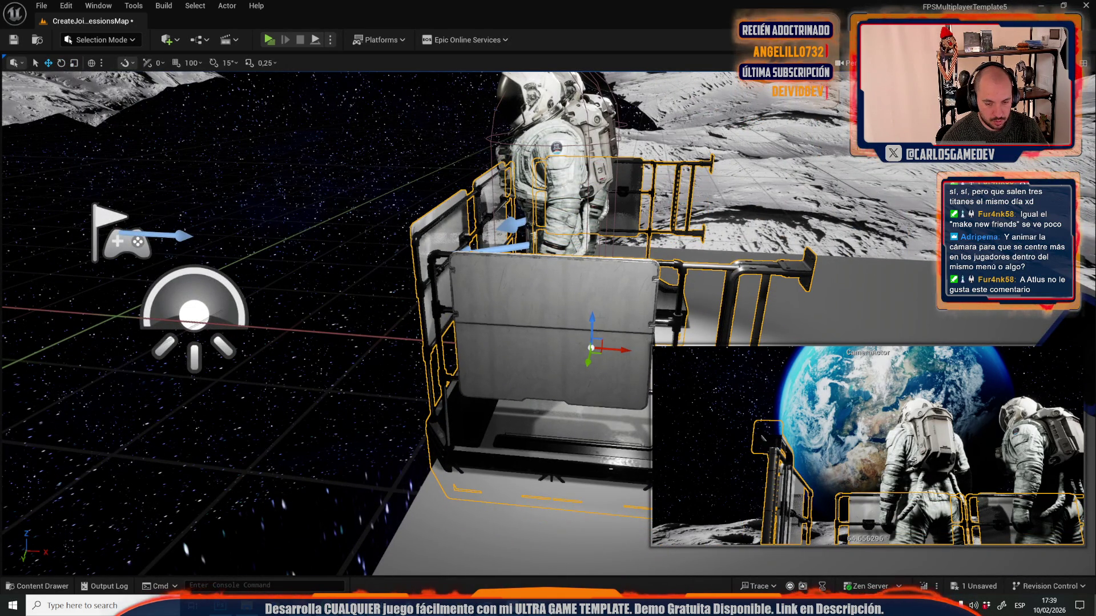
key("g")
left_click(268, 40)
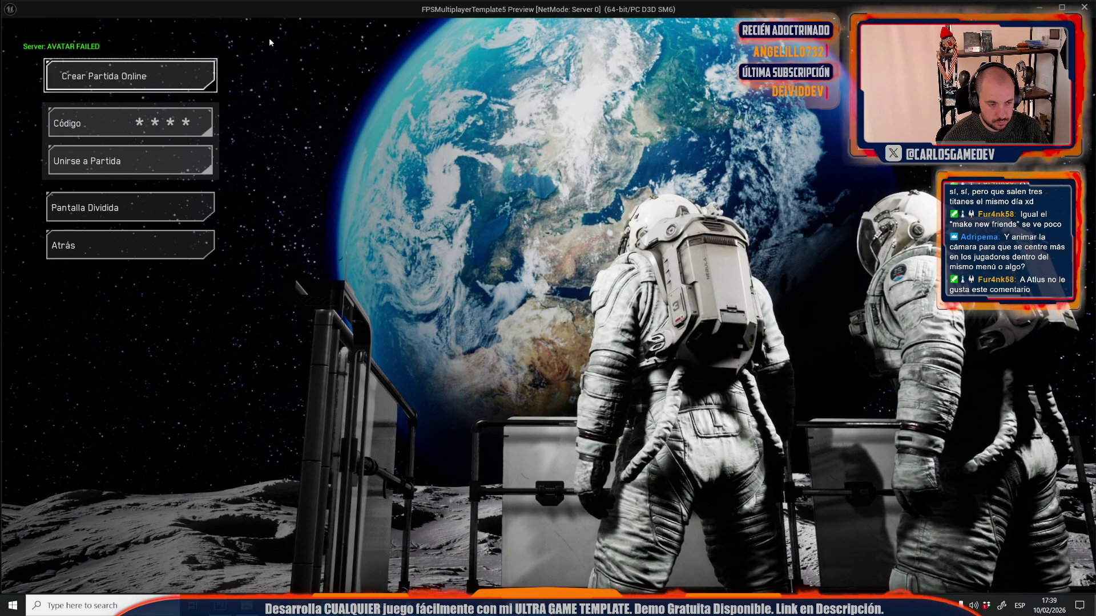
- Move the platform with the astronauts to the left and preview the menu
key("Escape")
key("f")
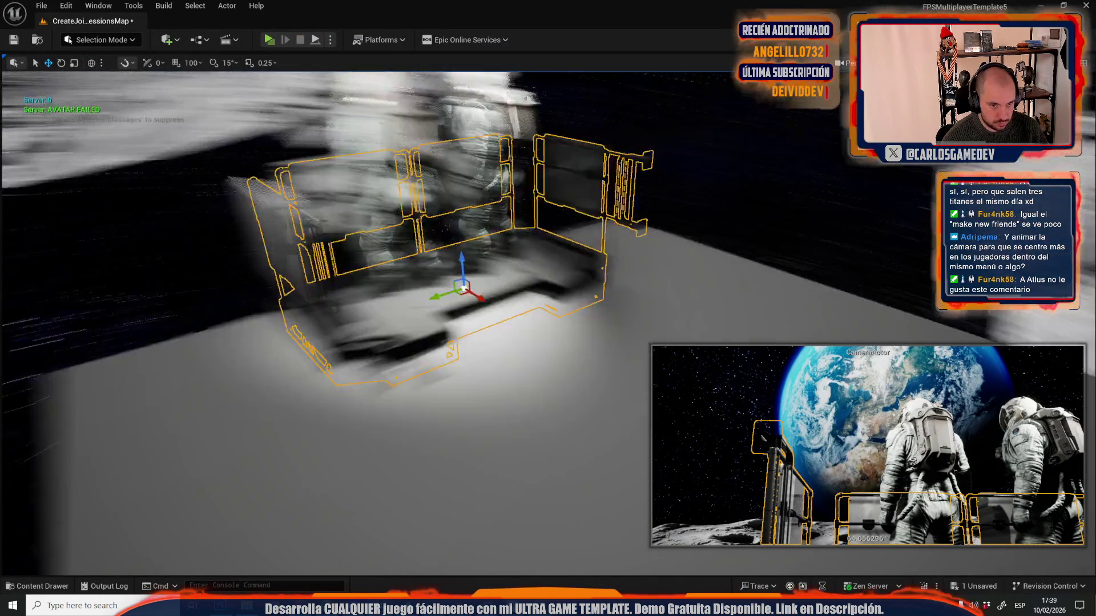
left_click_drag(508, 292, 454, 296)
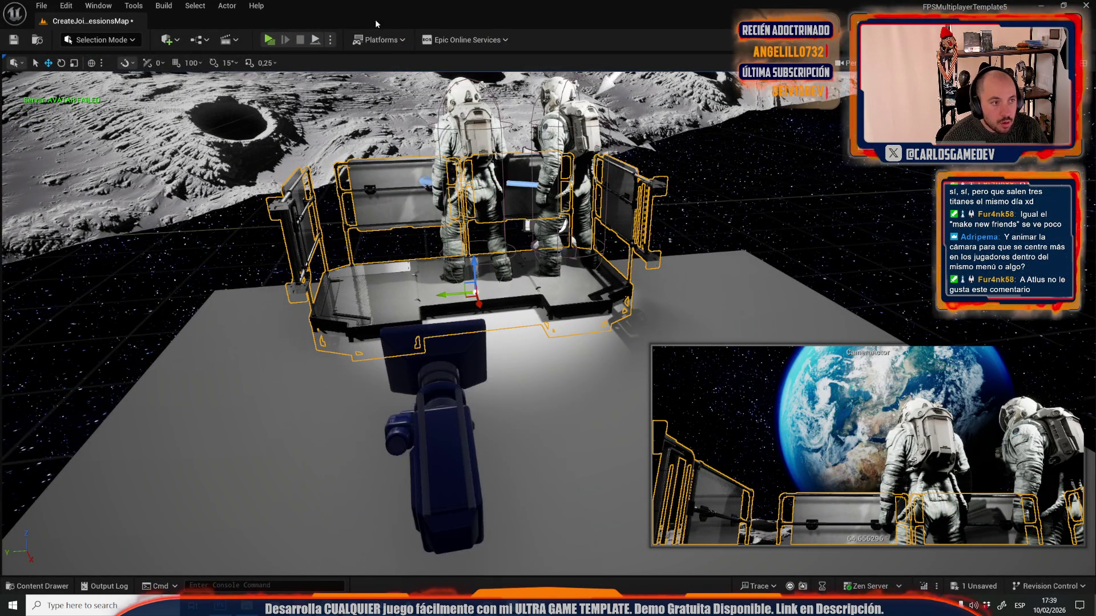
left_click(275, 39)
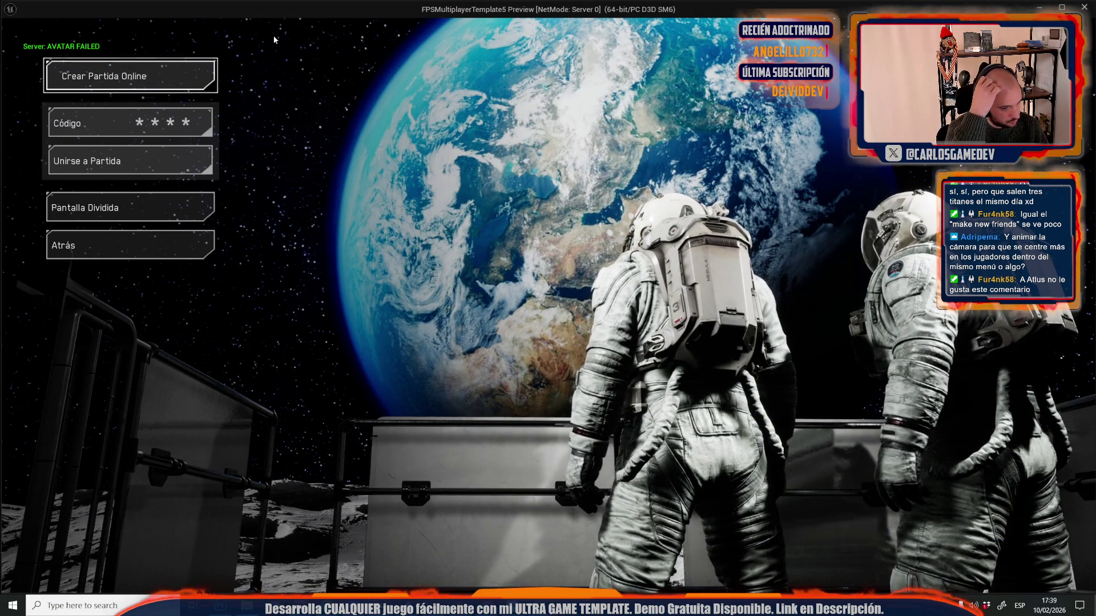
- Push the railing enclosure back and to the right and check it in the menu preview
key("Escape")
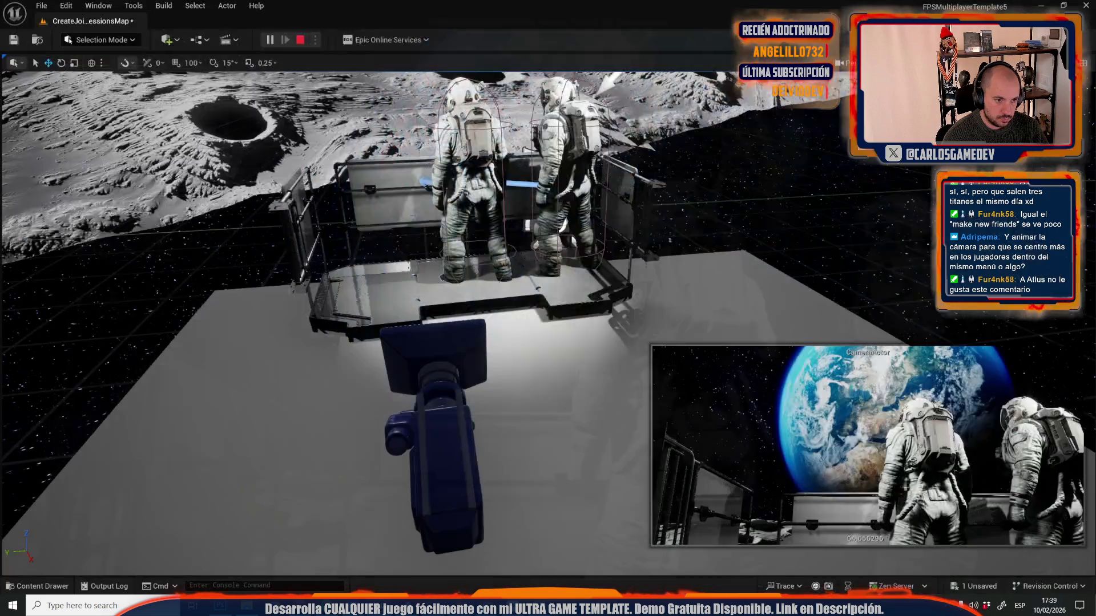
scroll(476, 293, "up", 3)
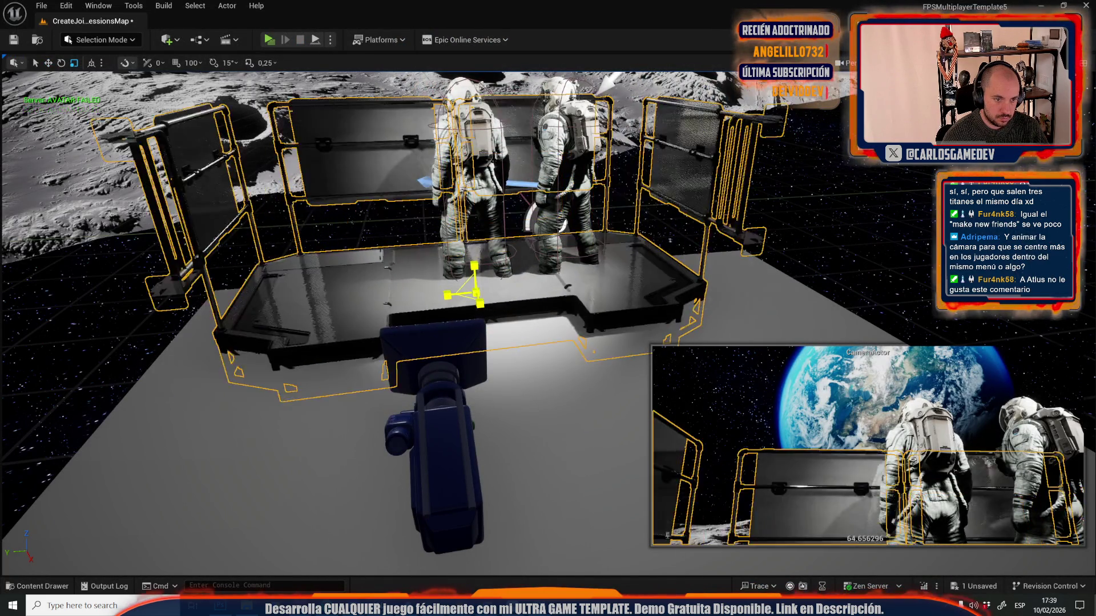
key("w")
left_click_drag(457, 327, 476, 318)
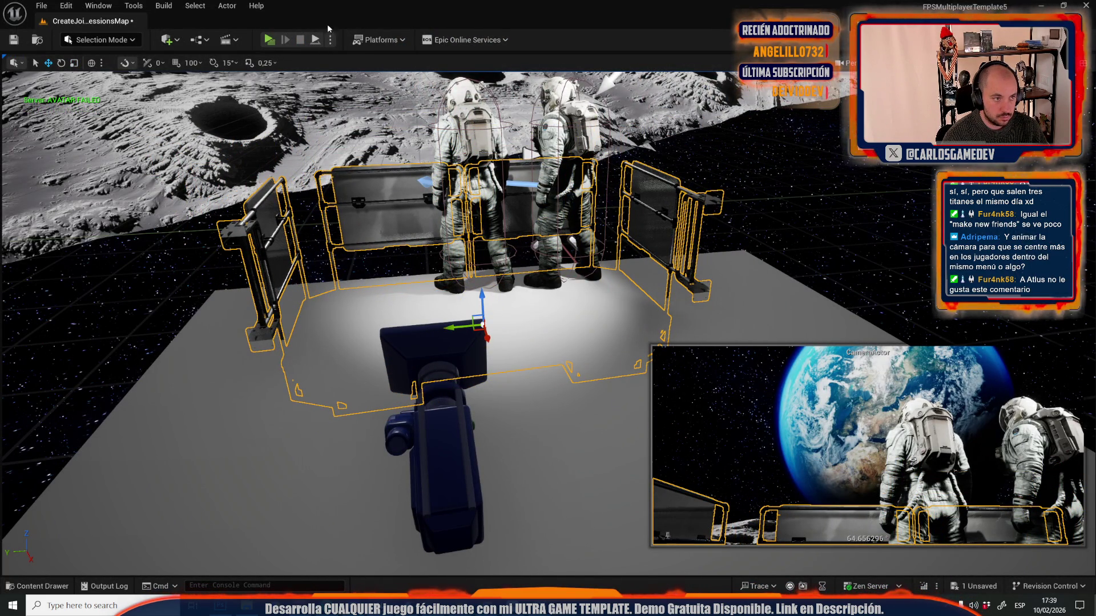
left_click(275, 40)
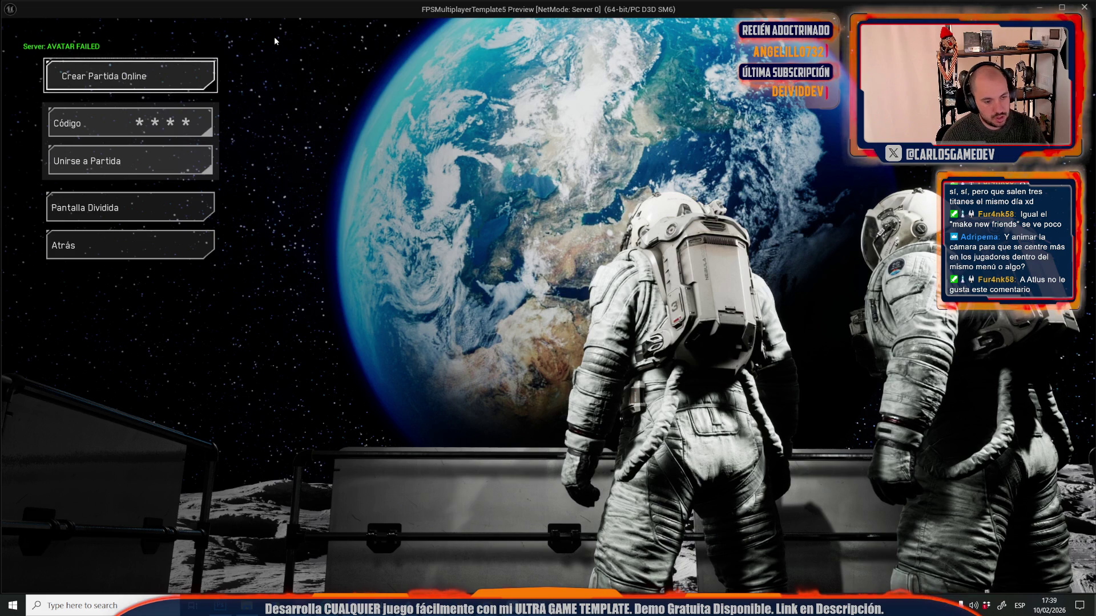
key("Escape")
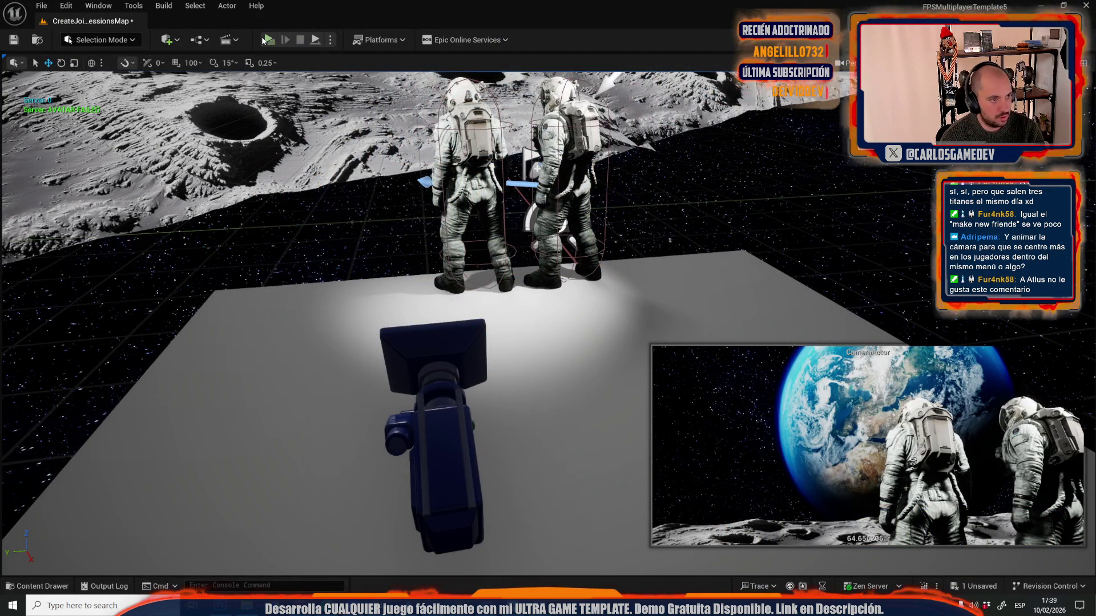
- Restore the deleted railing pieces and preview the menu with them
left_click(266, 39)
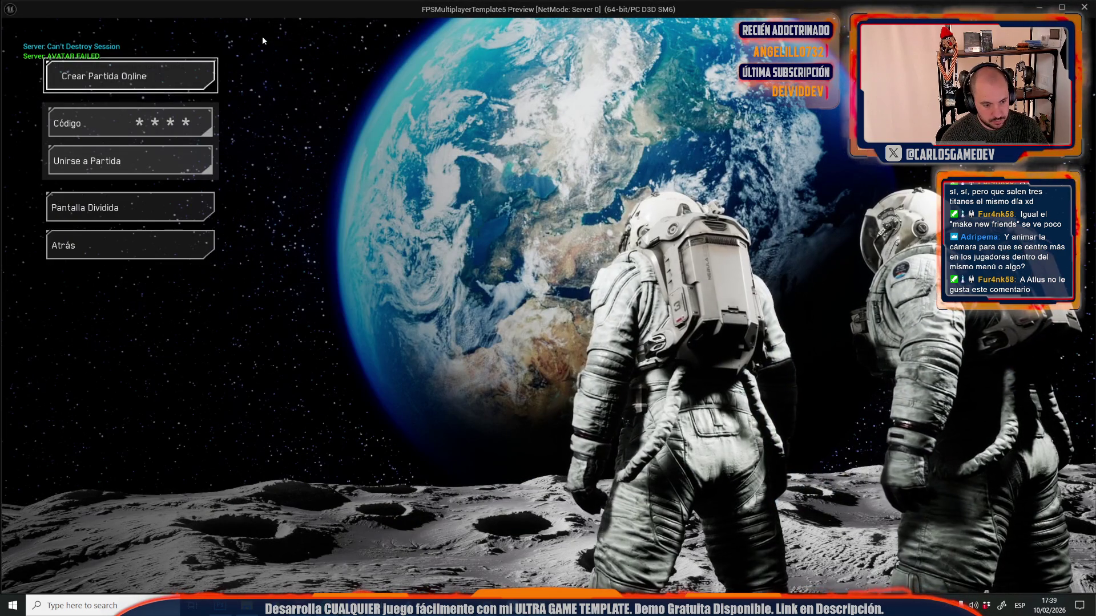
key("Escape")
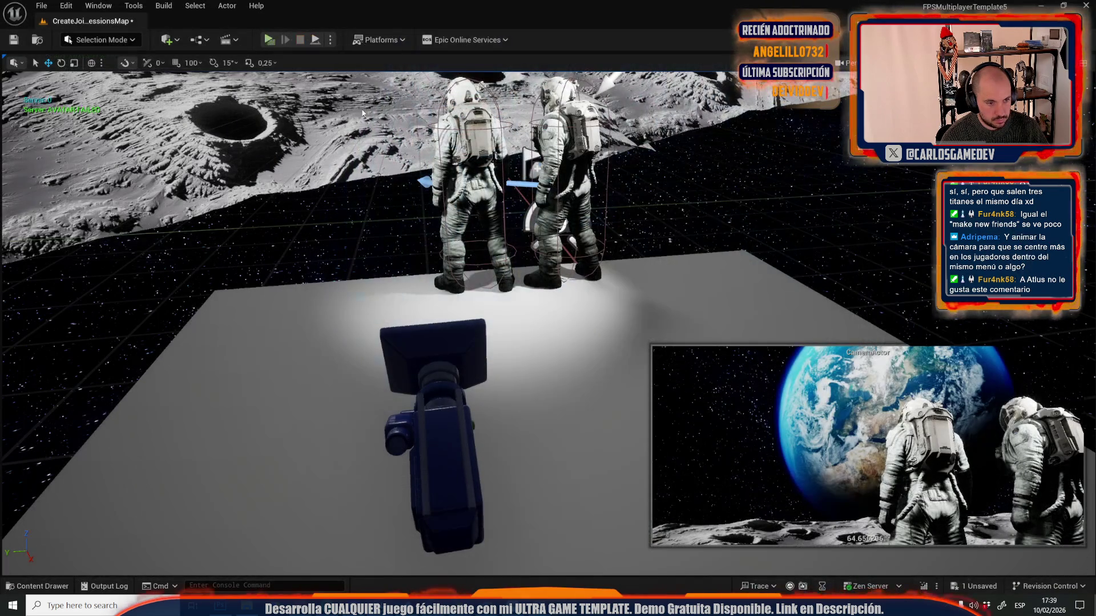
key("ctrl+z")
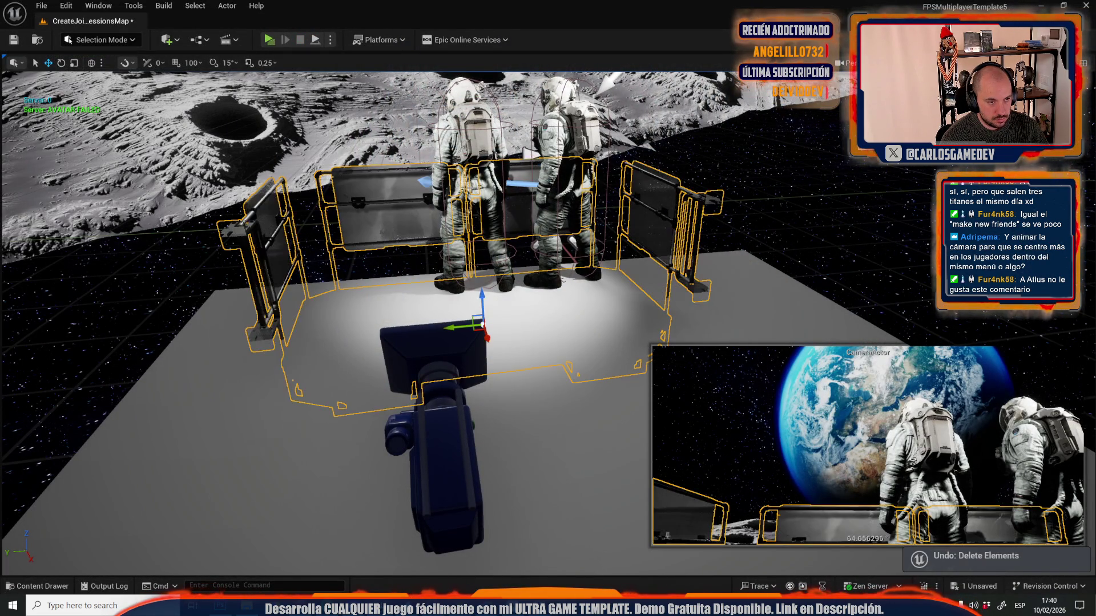
key("ctrl+z")
key("ctrl+z")
key("ctrl+z")
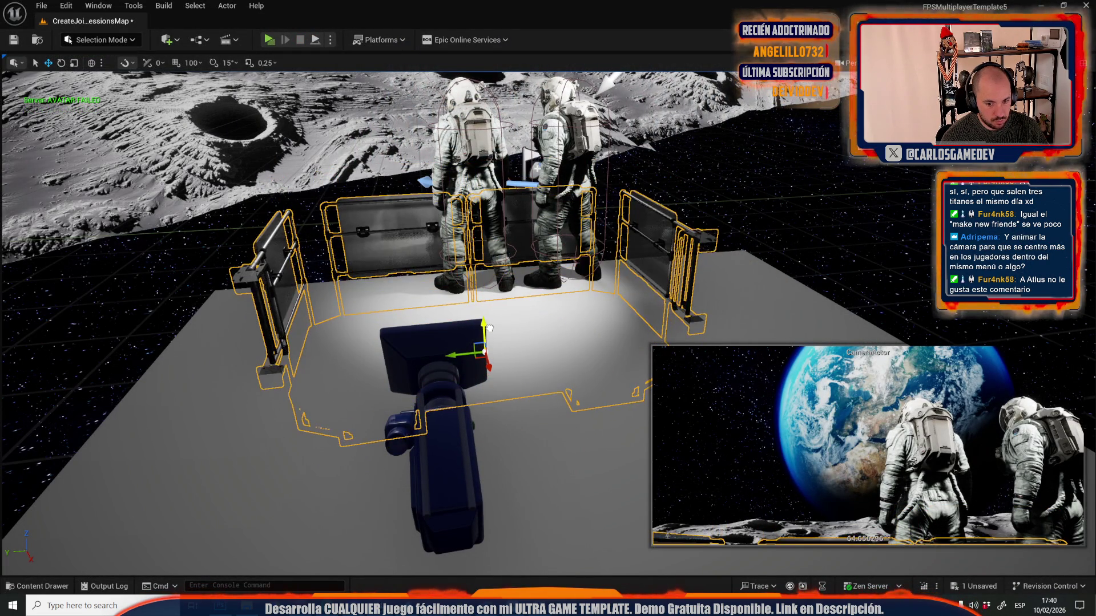
left_click(268, 41)
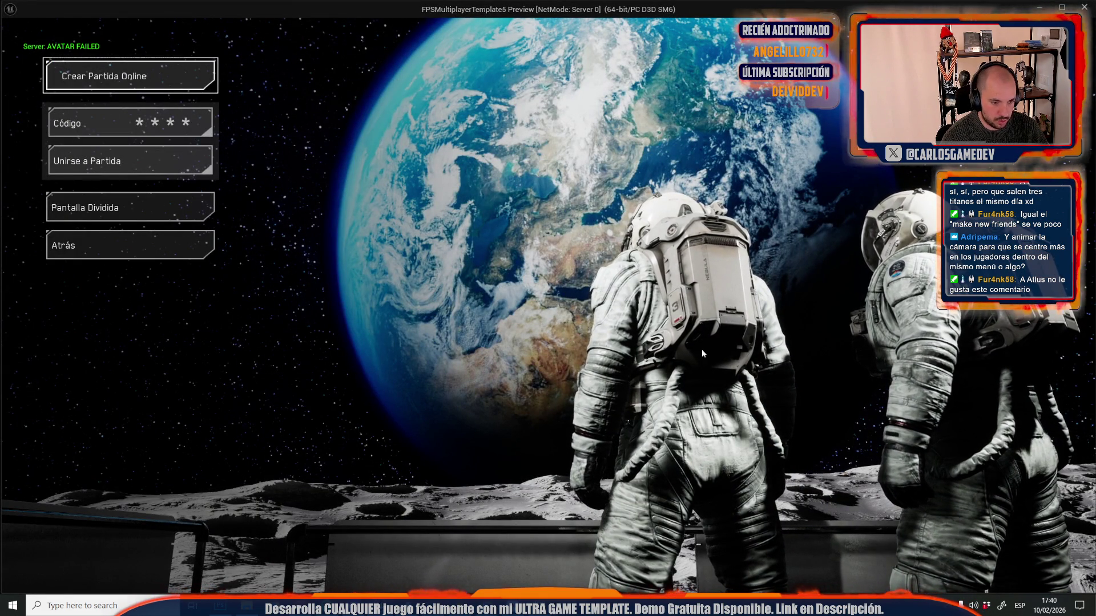
key("Escape")
- Shift the railing walls left, rotate them, and preview the adjusted placement
mouse_move(468, 355)
left_mouse_down()
mouse_move(402, 358)
mouse_move(485, 347)
mouse_move(512, 371)
left_mouse_up()
key("e")
key("g")
left_click(267, 40)
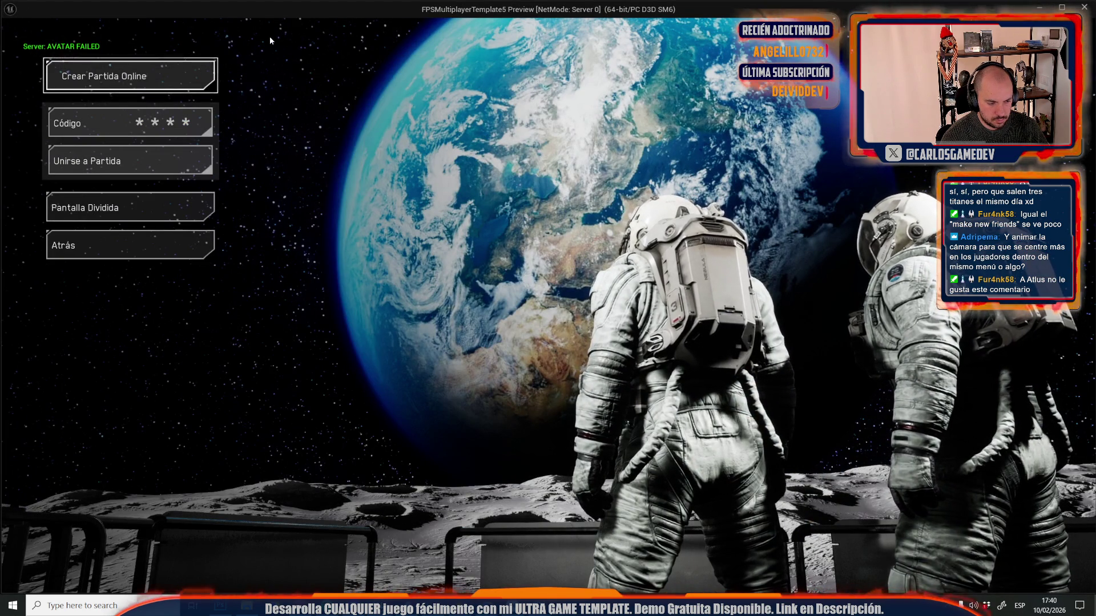
key("Escape")
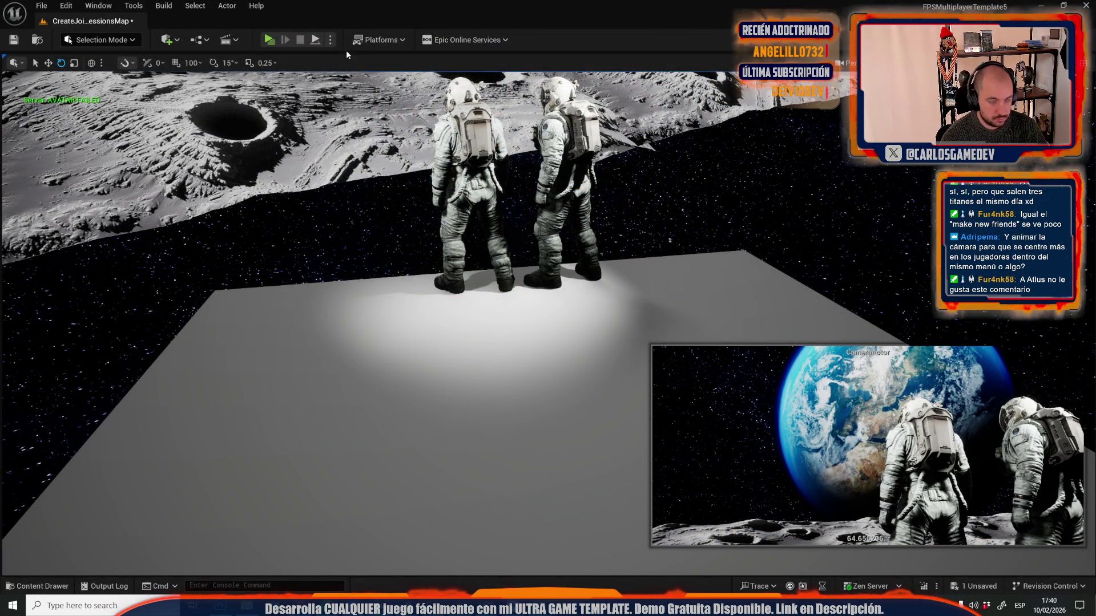
- Preview the menu without the railing, then select and focus on the moon surface backdrop
left_click(272, 41)
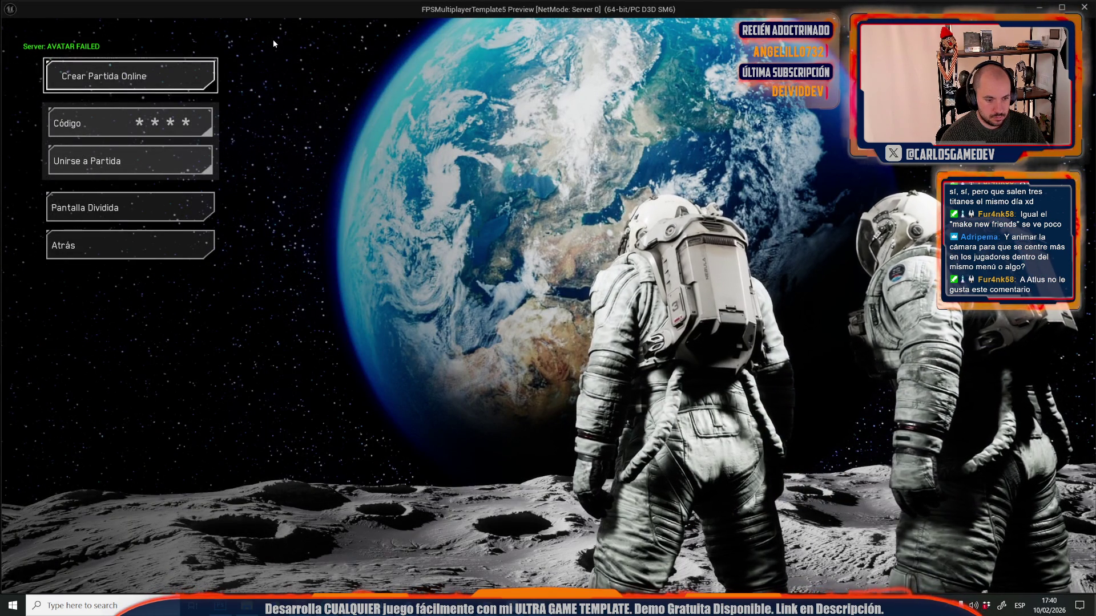
key("Escape")
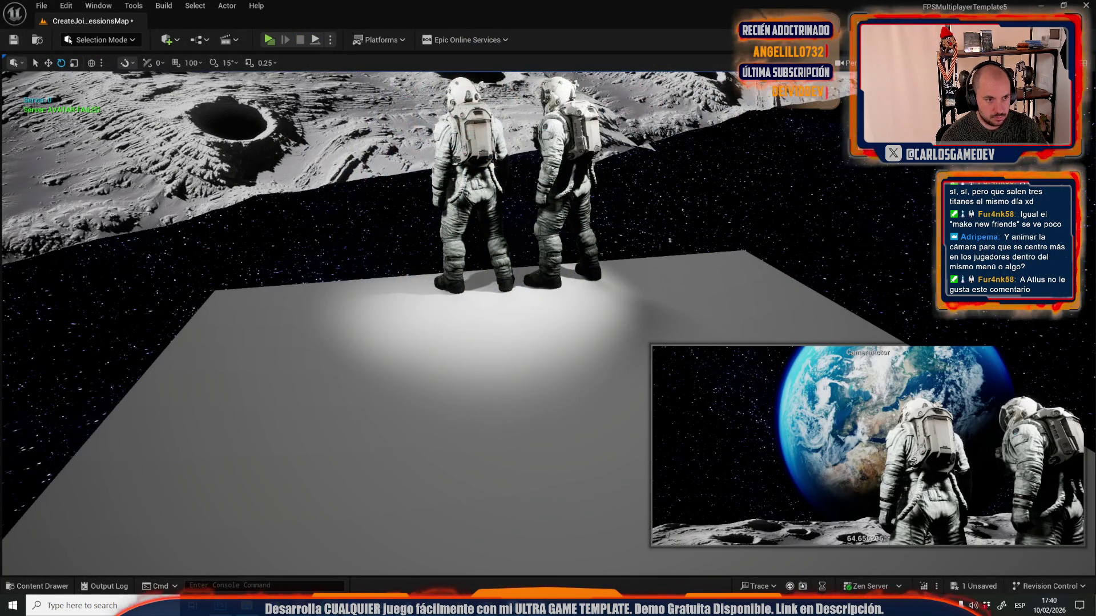
left_click(581, 238)
key("f")
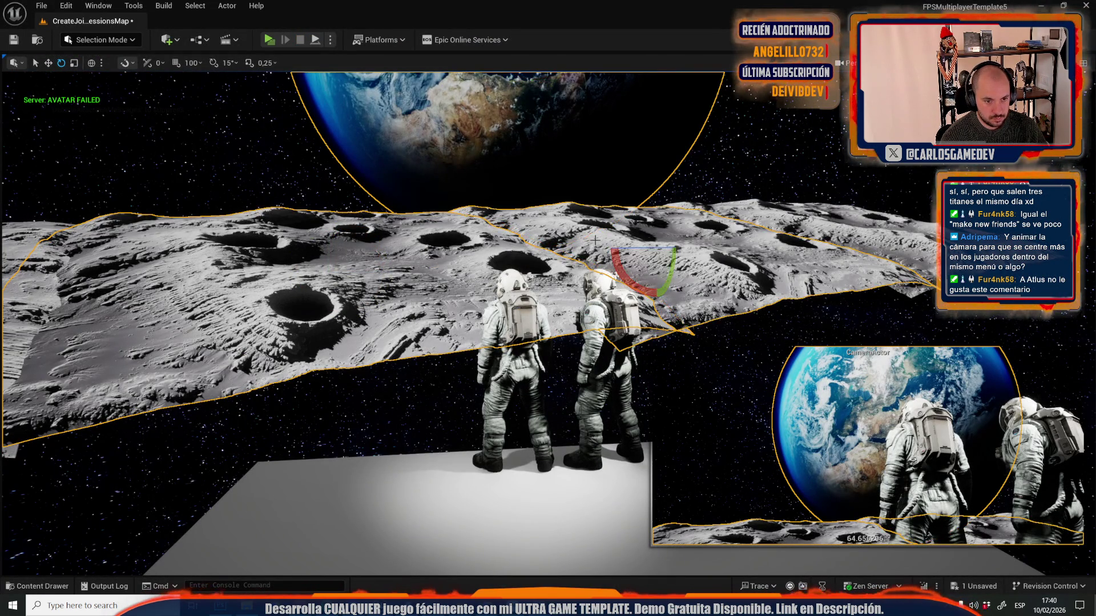
left_click_drag(659, 216, 662, 226)
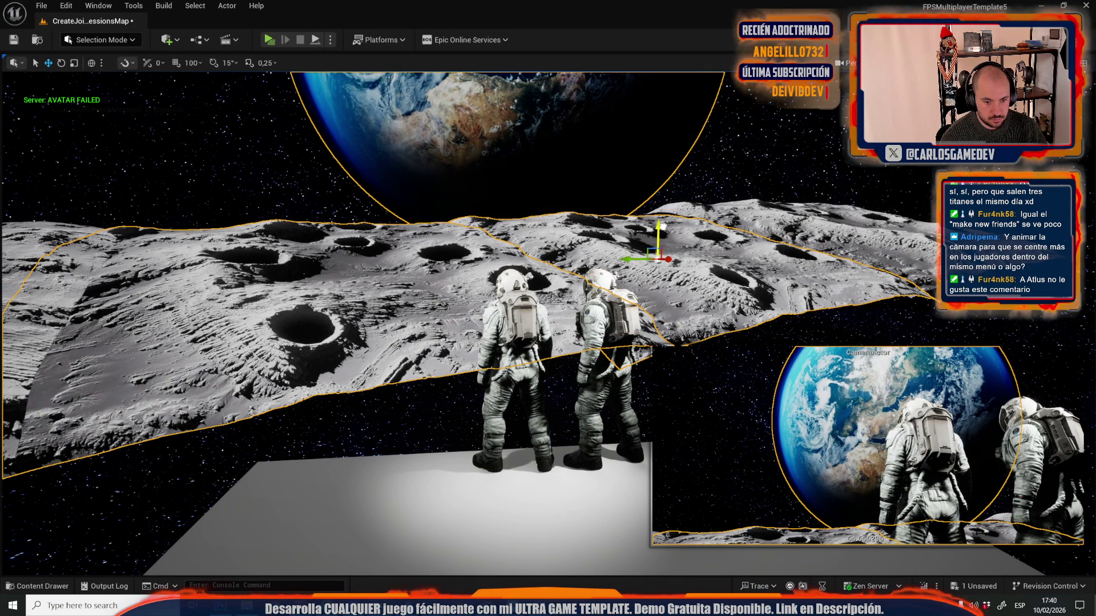
left_click(269, 39)
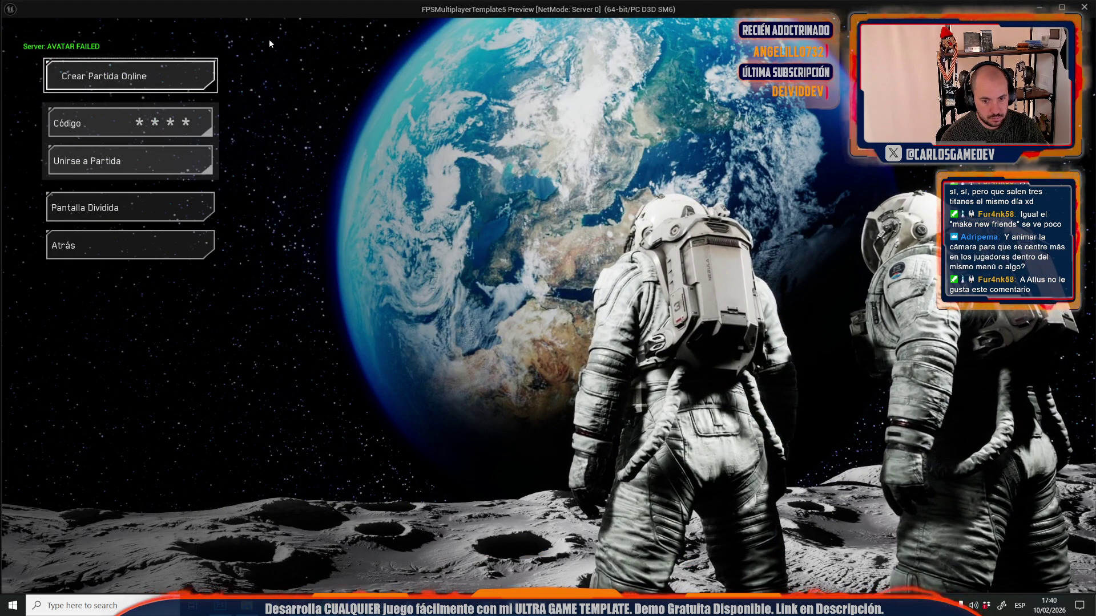
key("Escape")
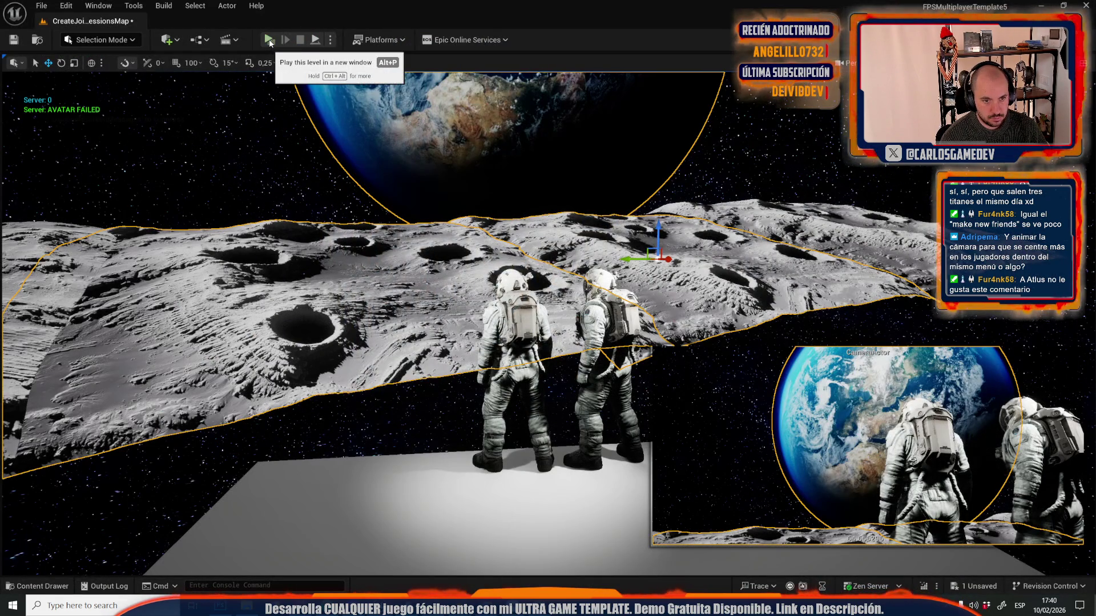
key("ctrl+z")
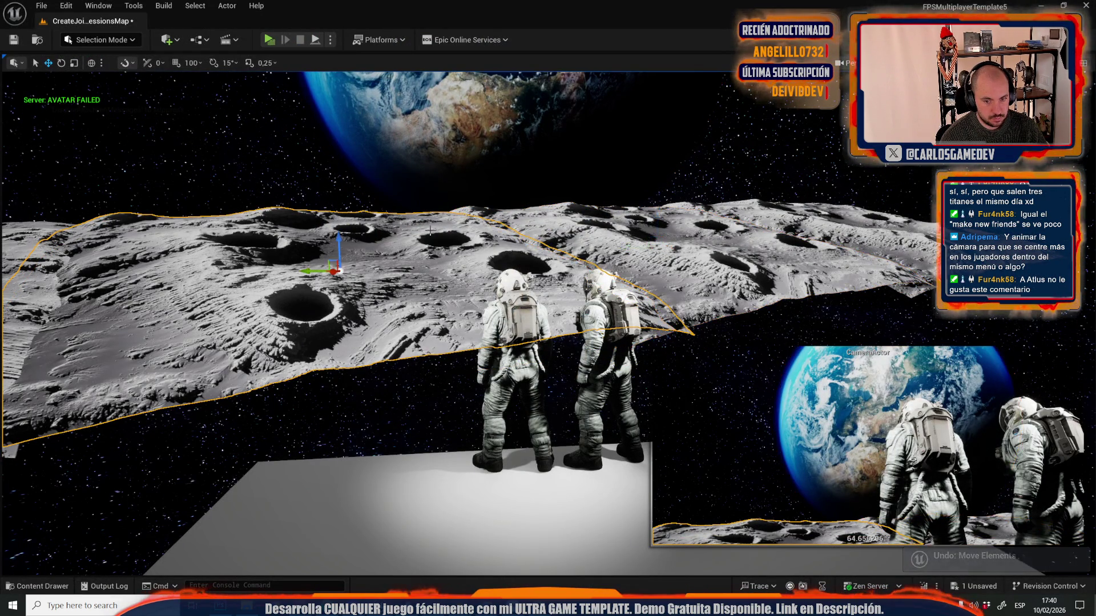
left_click(268, 38)
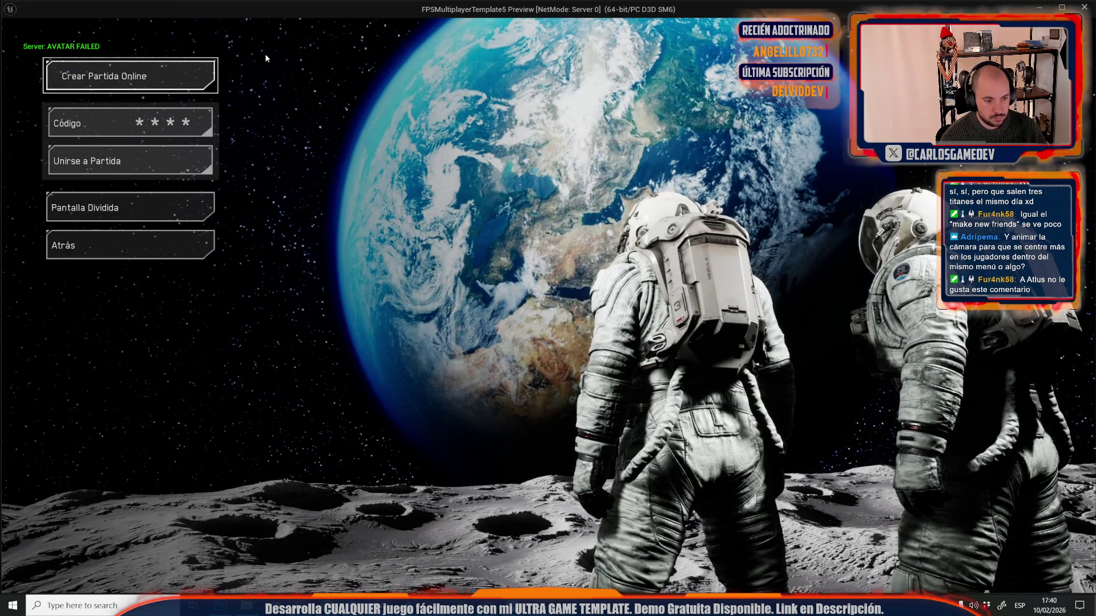
key("Escape")
left_click_drag(558, 227, 741, 228)
- Restore the moon terrain's position, tilt it about -10 degrees, and preview the menu
key("ctrl+z")
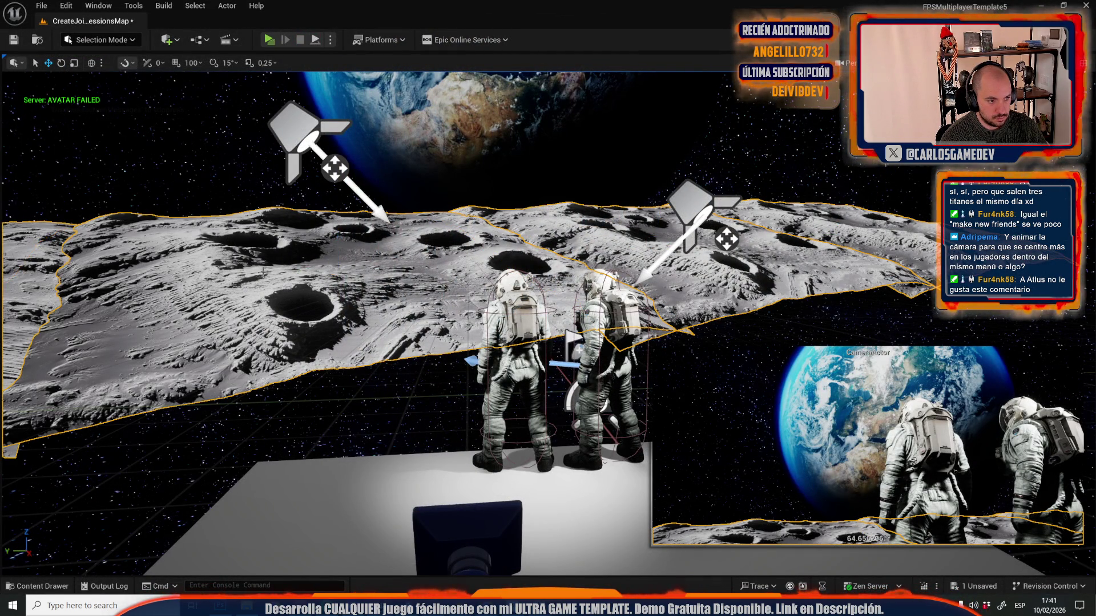
key("e")
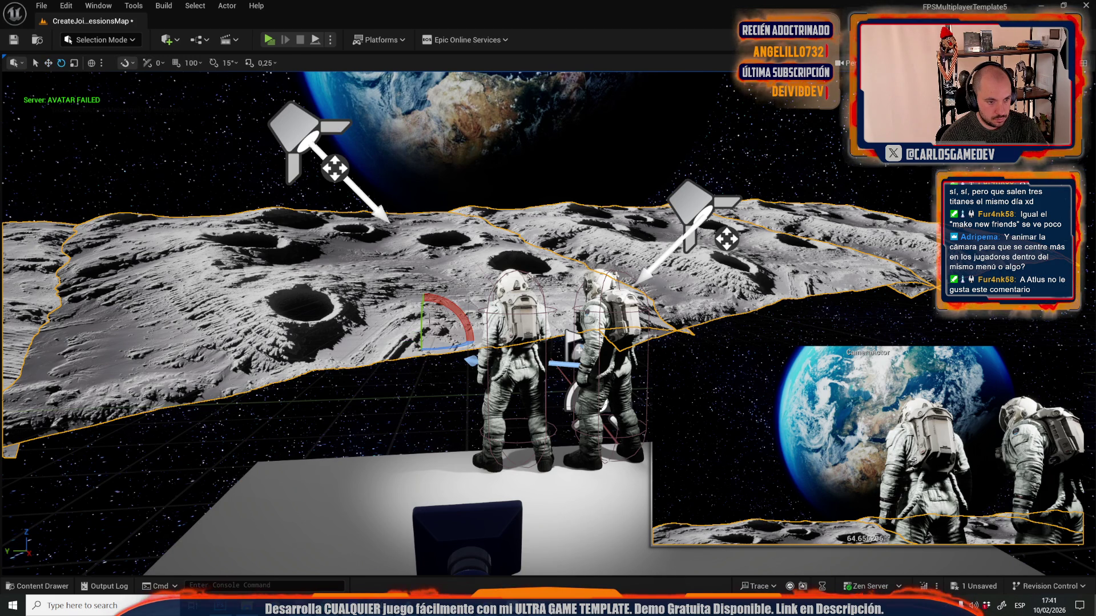
left_click_drag(420, 317, 420, 350)
left_click_drag(420, 254, 425, 280)
key("w")
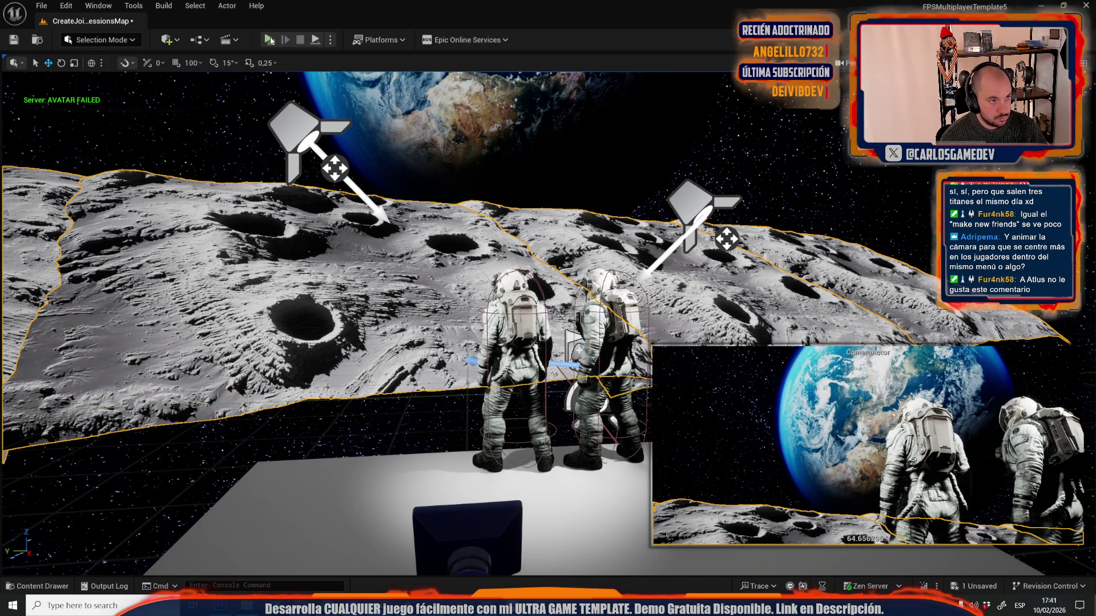
left_click(269, 40)
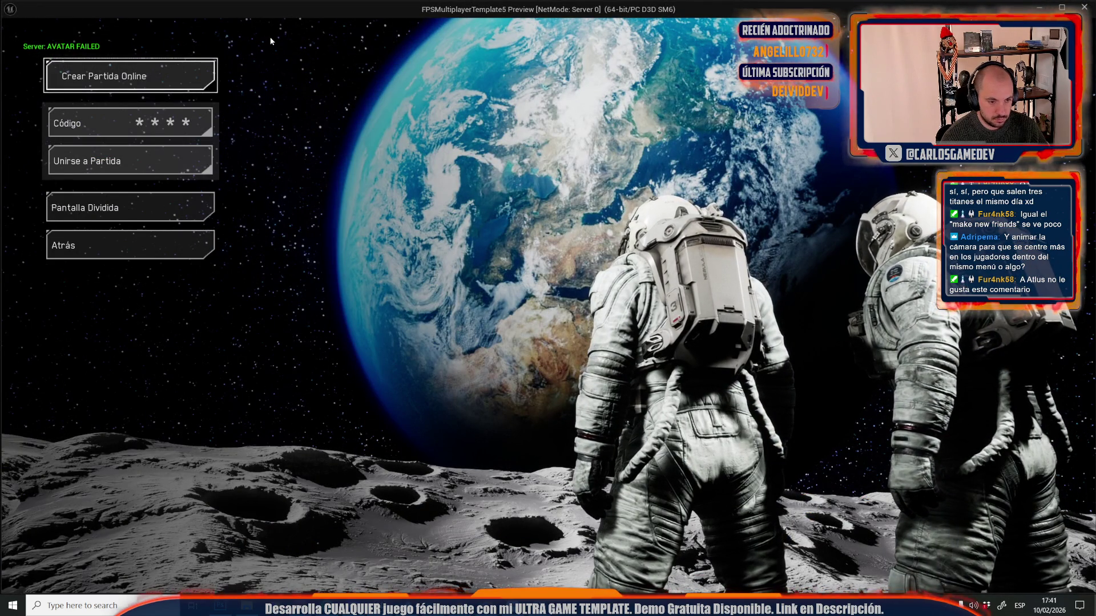
key("Escape")
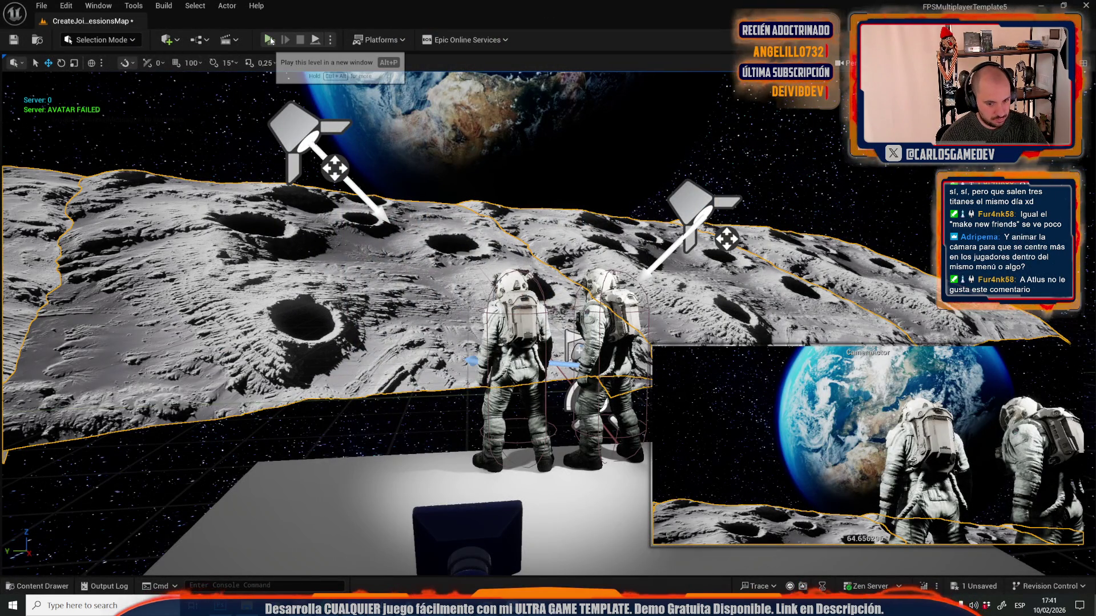
- Undo the terrain rotation to flatten it again and recheck the menu preview
key("ctrl+z")
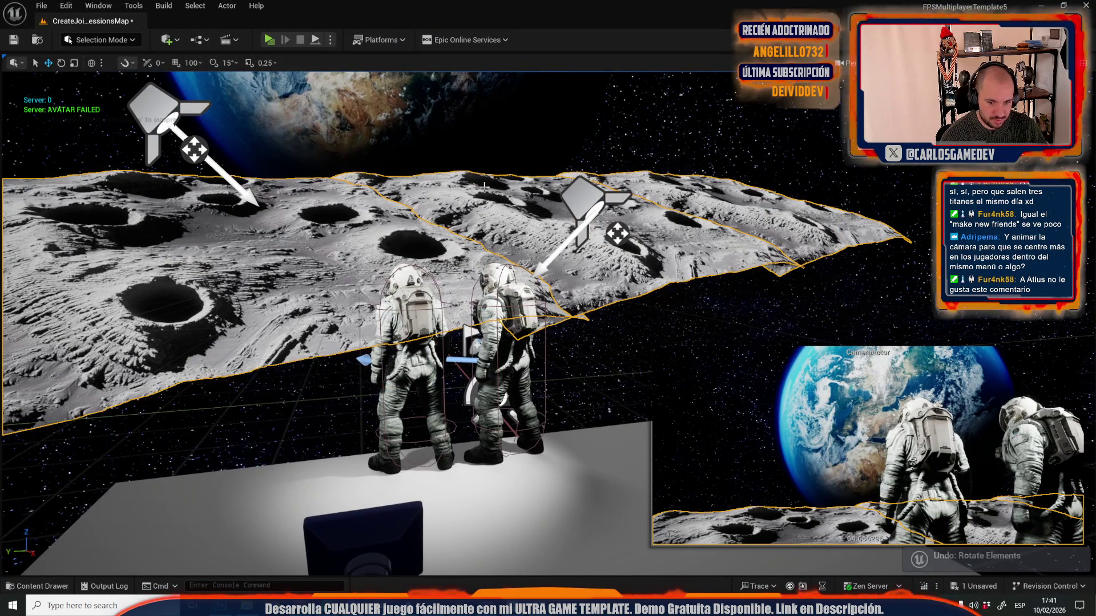
key("ctrl+z")
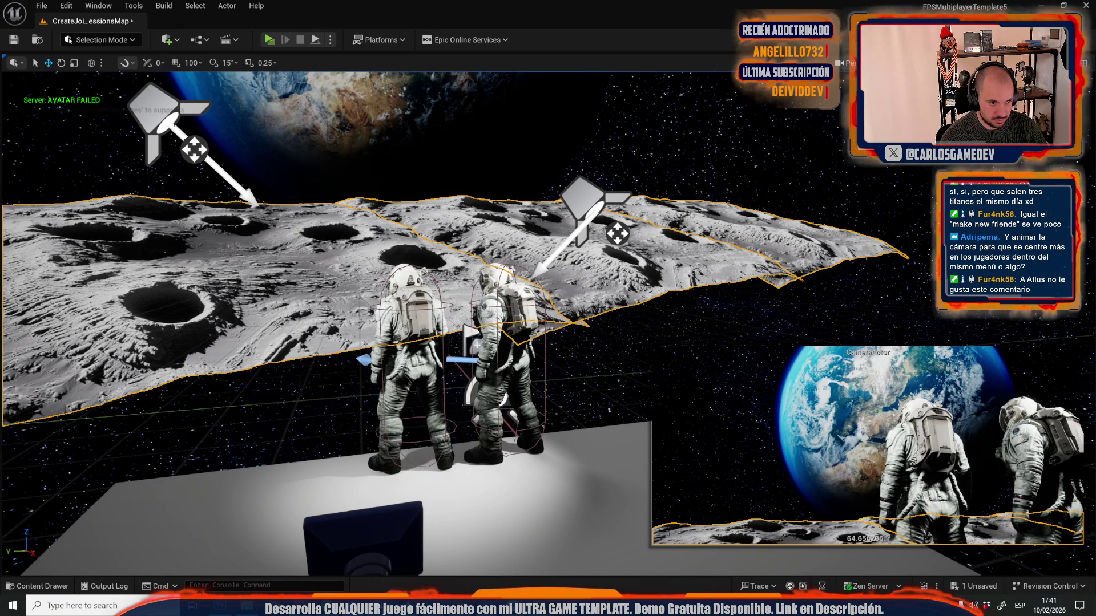
left_click(269, 39)
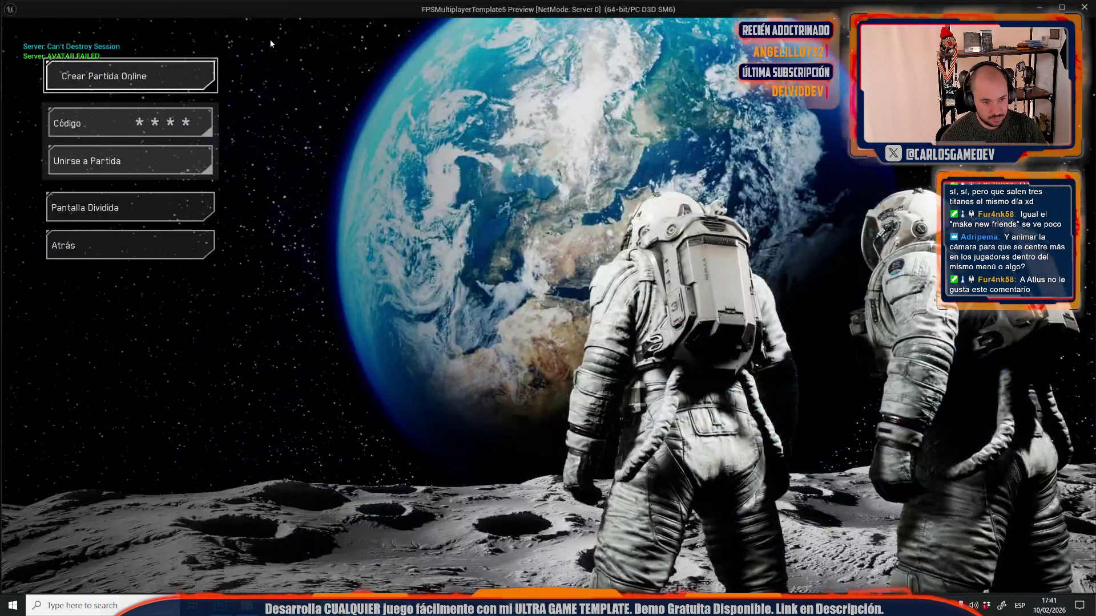
key("Escape")
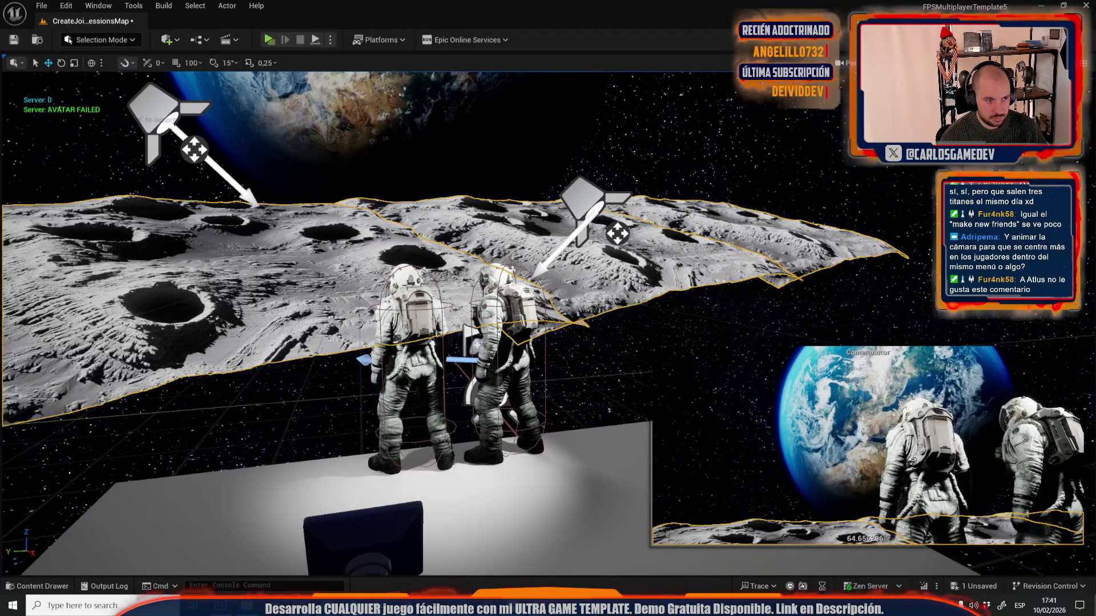
- Lower the moon terrain, rotate it about 12 degrees, preview, then rescale it lower
left_click_drag(444, 251, 449, 275)
key("e")
mouse_move(463, 231)
left_mouse_down()
mouse_move(473, 228)
mouse_move(451, 232)
left_mouse_up()
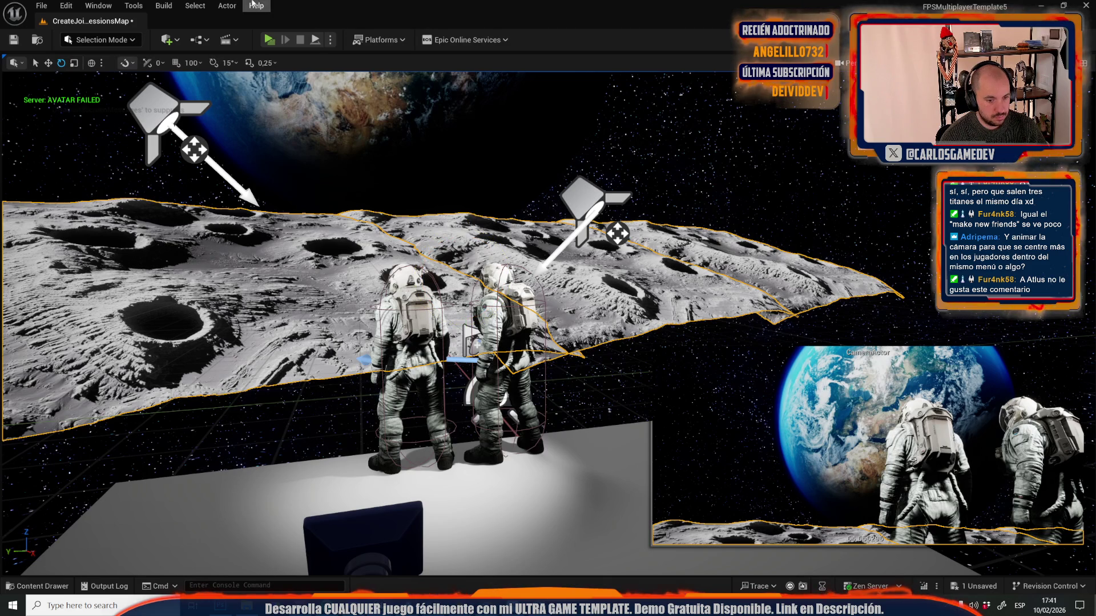
left_click(268, 39)
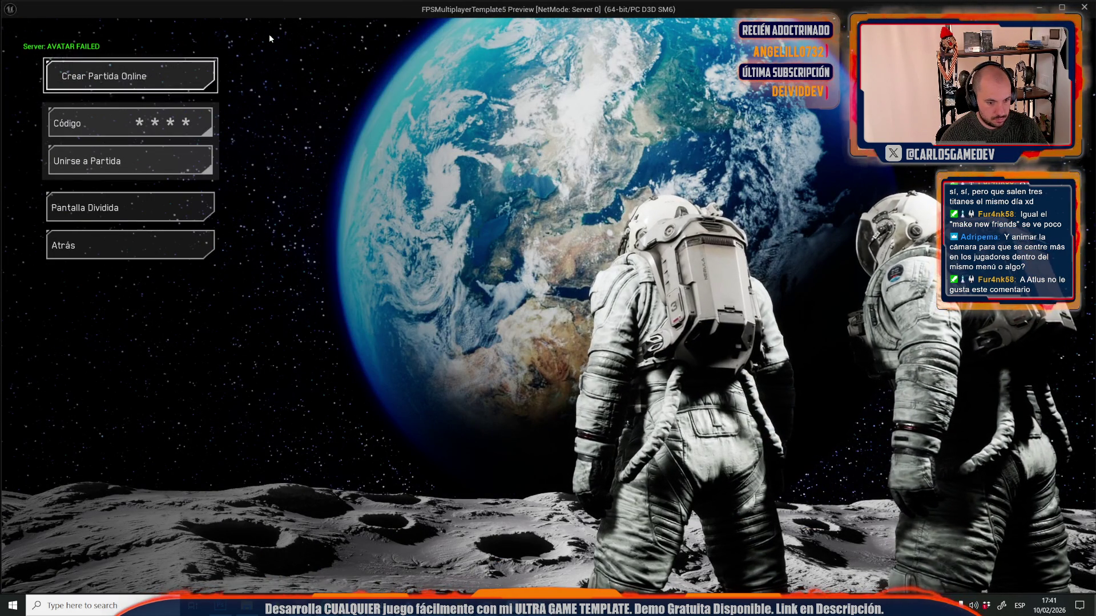
key("Escape")
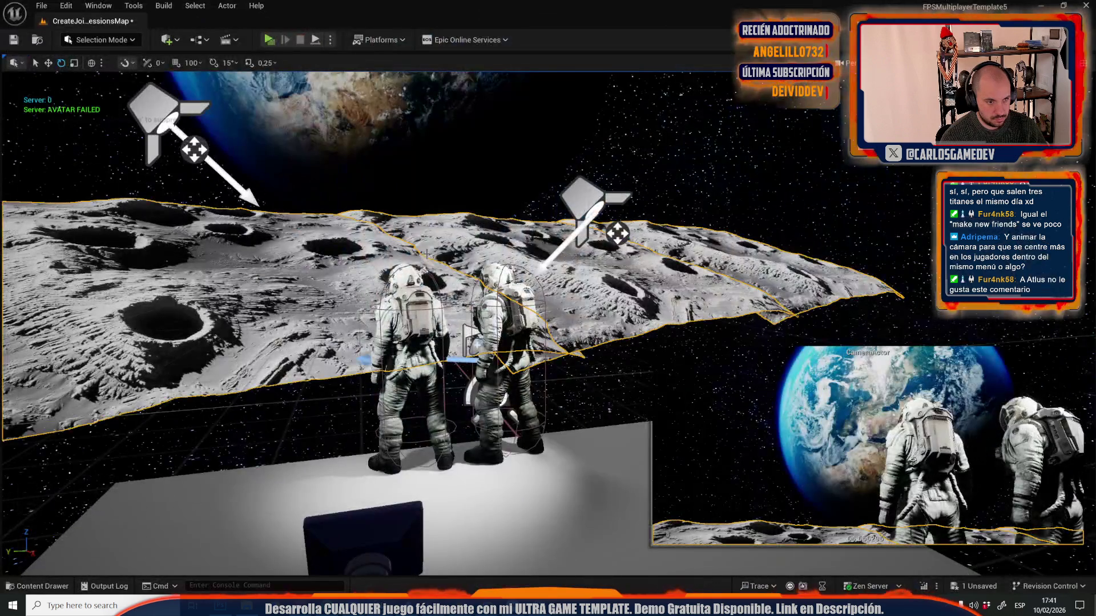
key("r")
left_click_drag(424, 228, 424, 251)
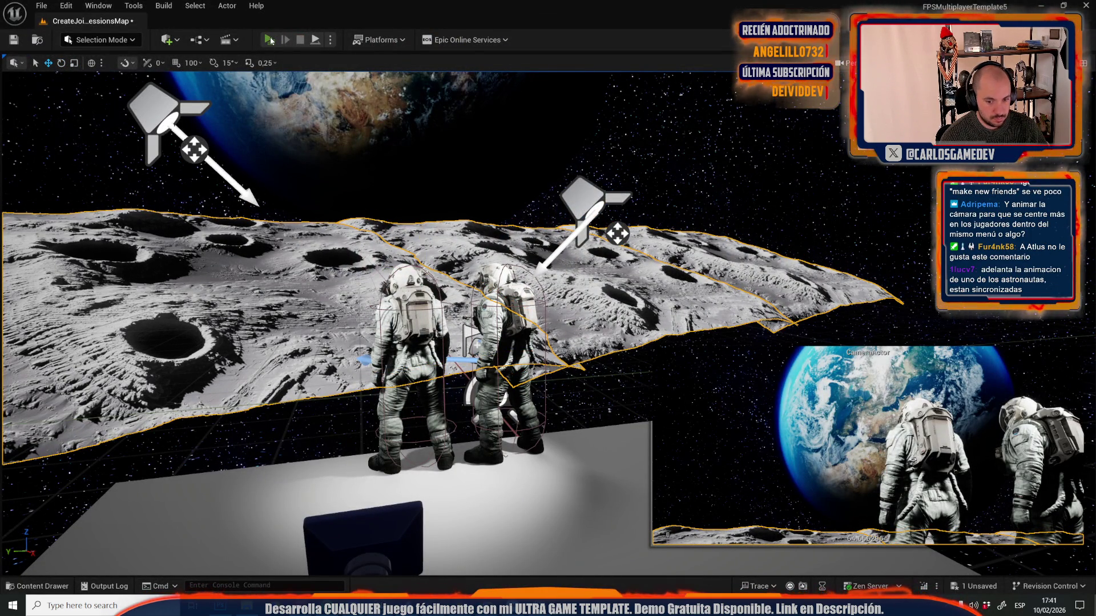
left_click(268, 39)
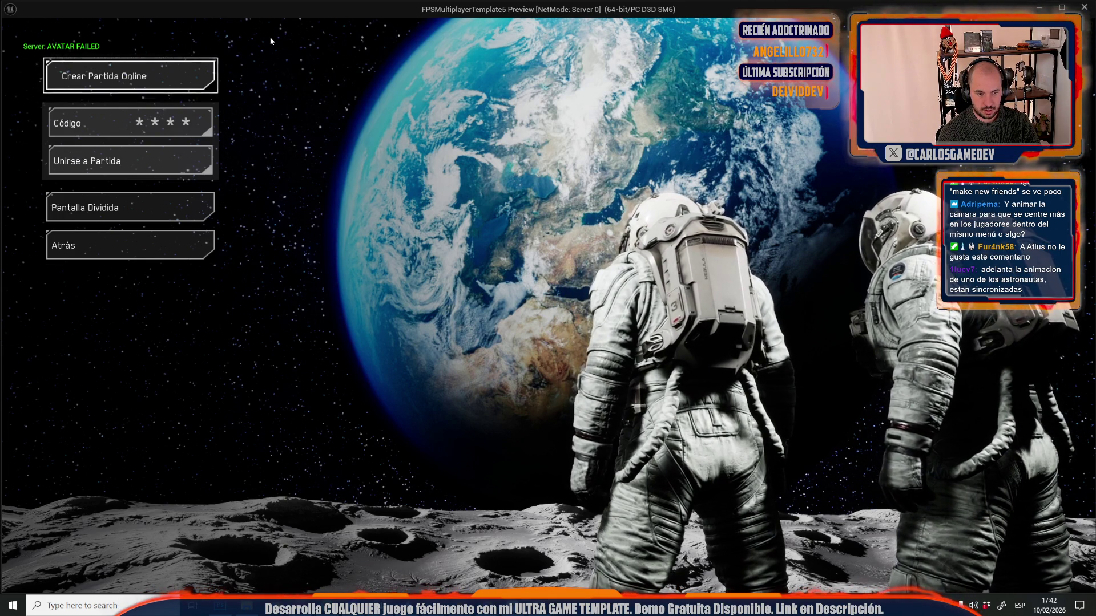
key("Escape")
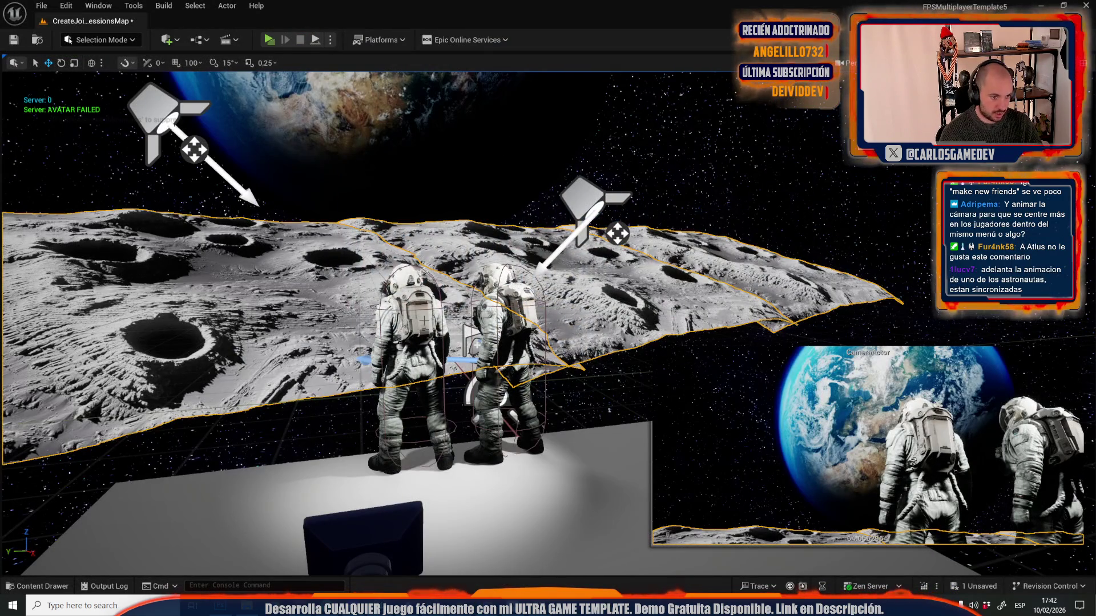
left_click(415, 325)
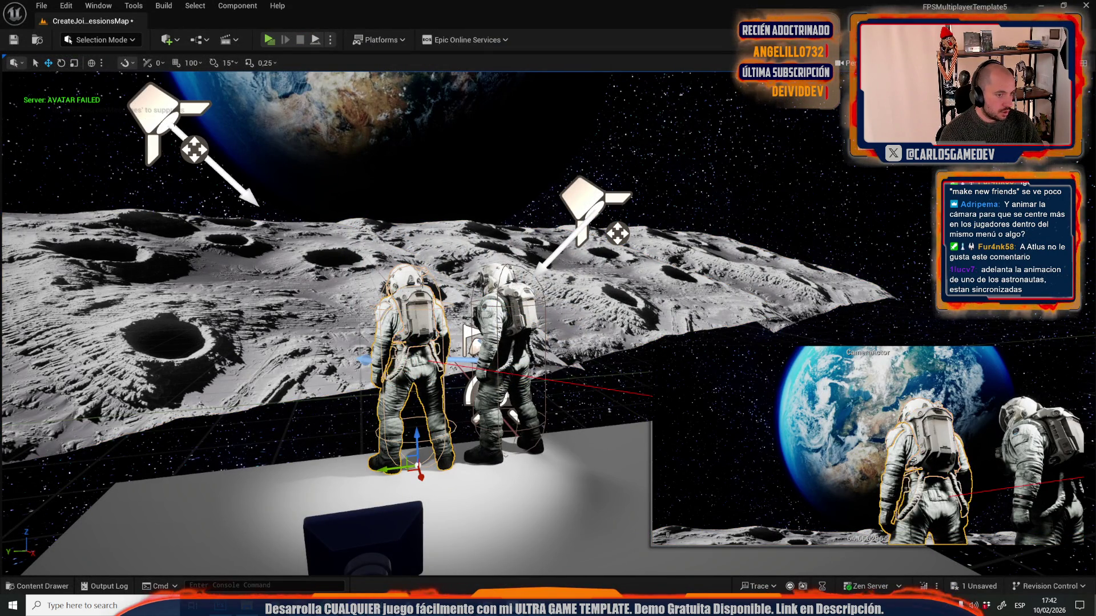
left_click(422, 282)
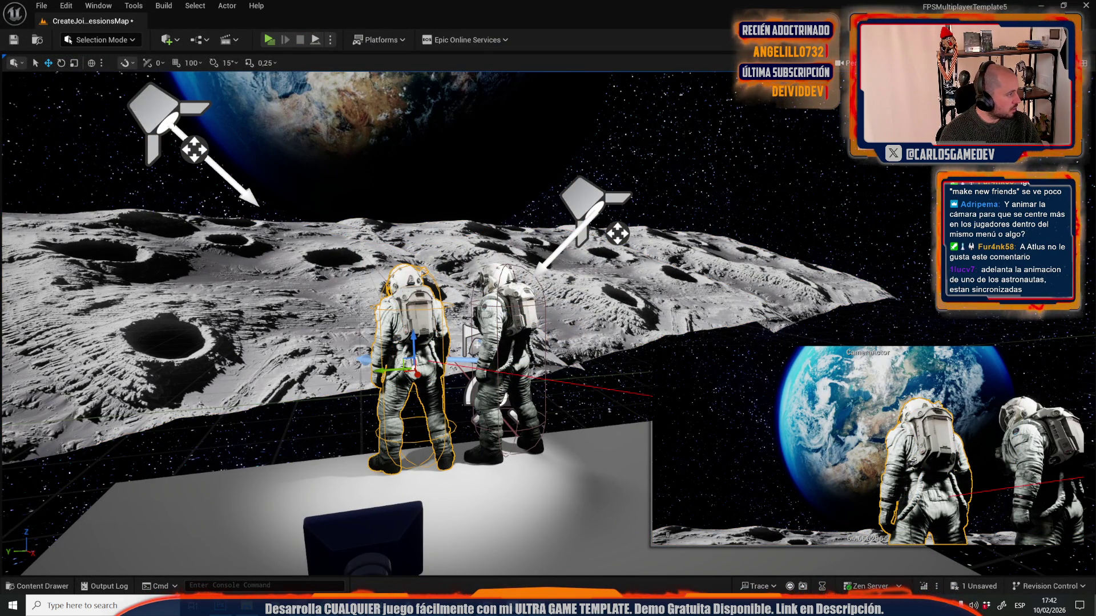
left_click(411, 343)
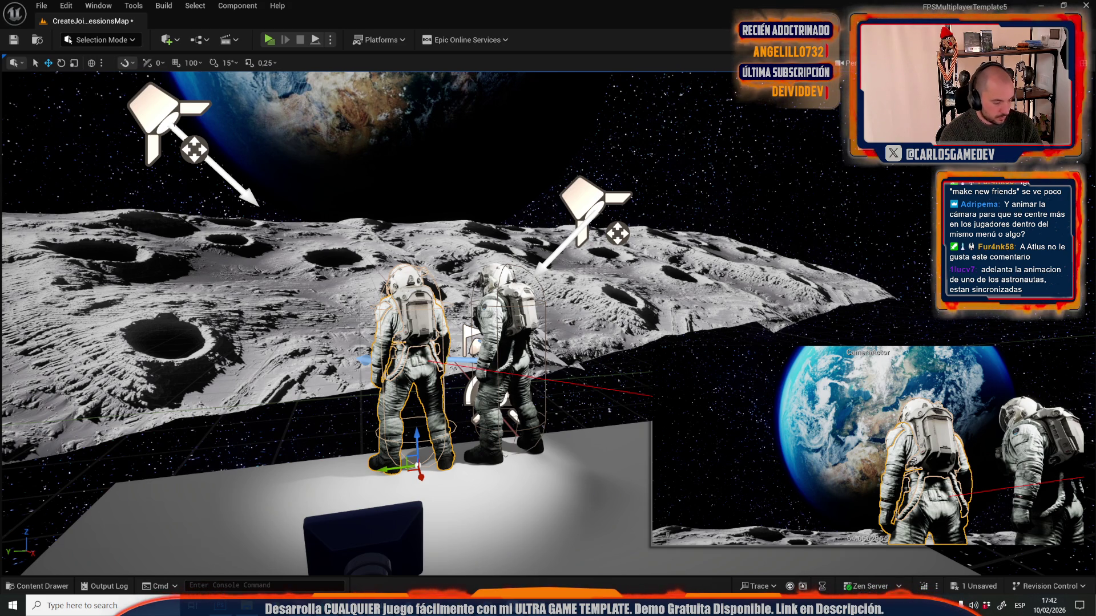
left_click(268, 41)
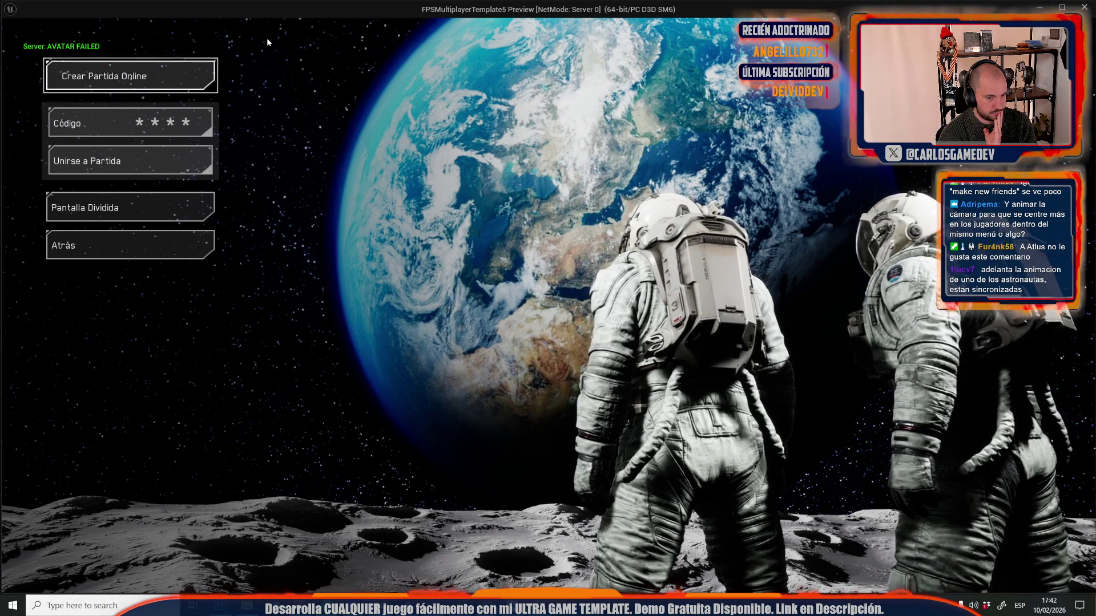
key("Escape")
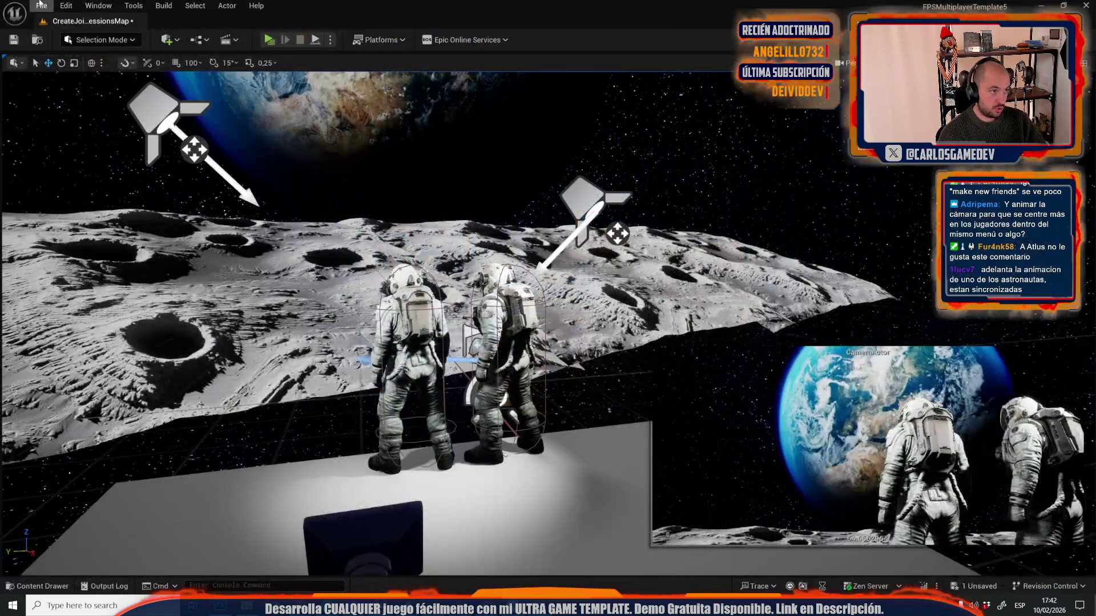
- Save CreateJoinSessionsMap and switch to the Moon-03-Exterior level
left_click(41, 6)
mouse_move(105, 86)
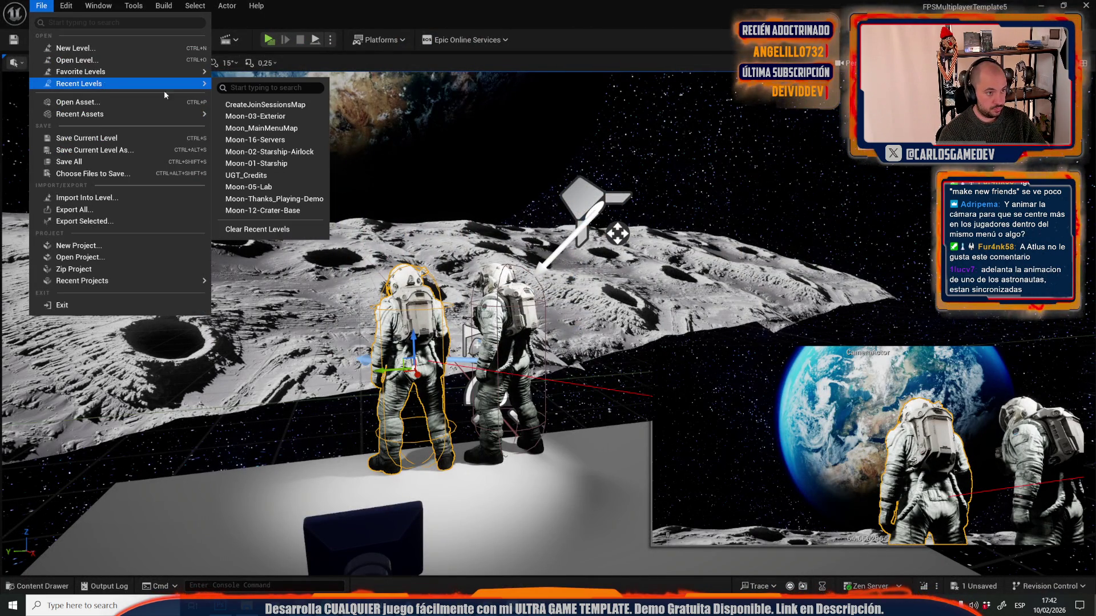
left_click(256, 116)
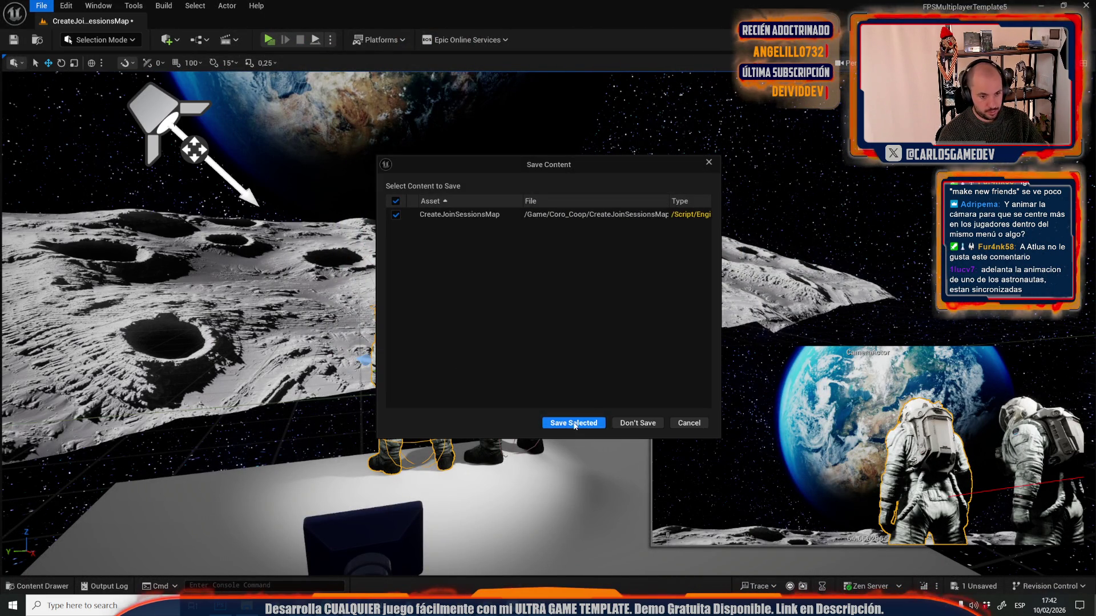
left_click(574, 423)
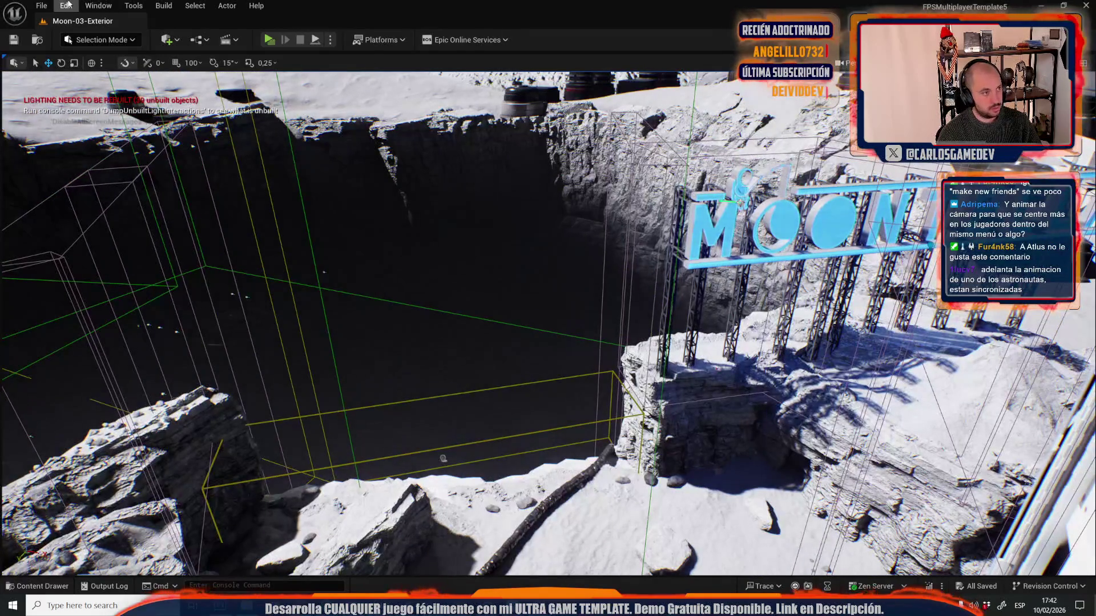
- Open the Moon_MainMenuMap level and select the small actor on the hose
left_click(41, 6)
mouse_move(164, 85)
left_click(272, 128)
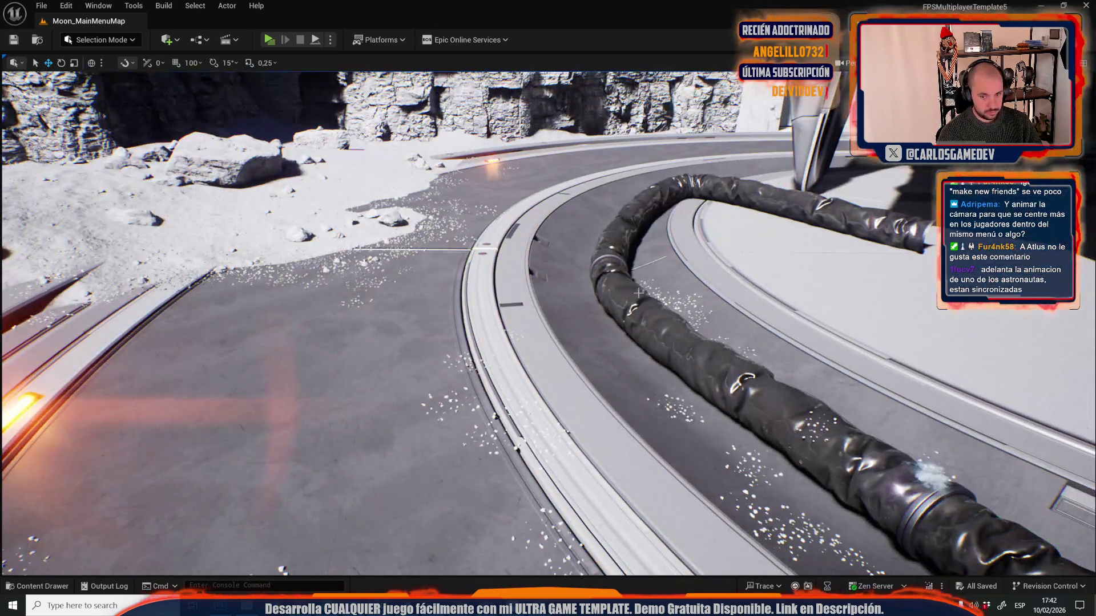
left_click(933, 476)
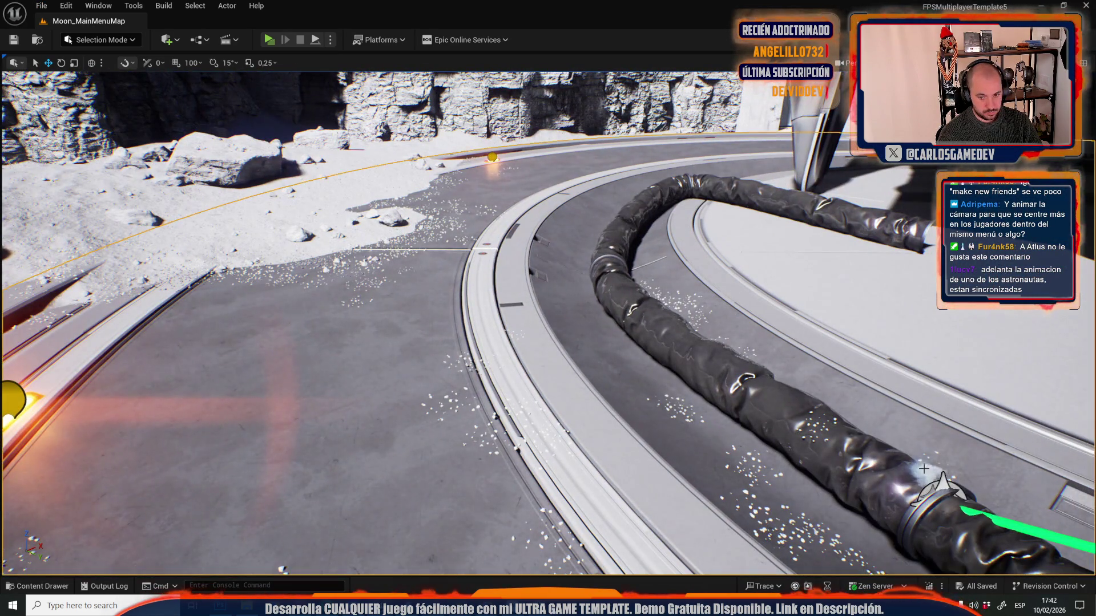
- Reopen CreateJoinSessionsMap from the recent levels list
left_click(41, 6)
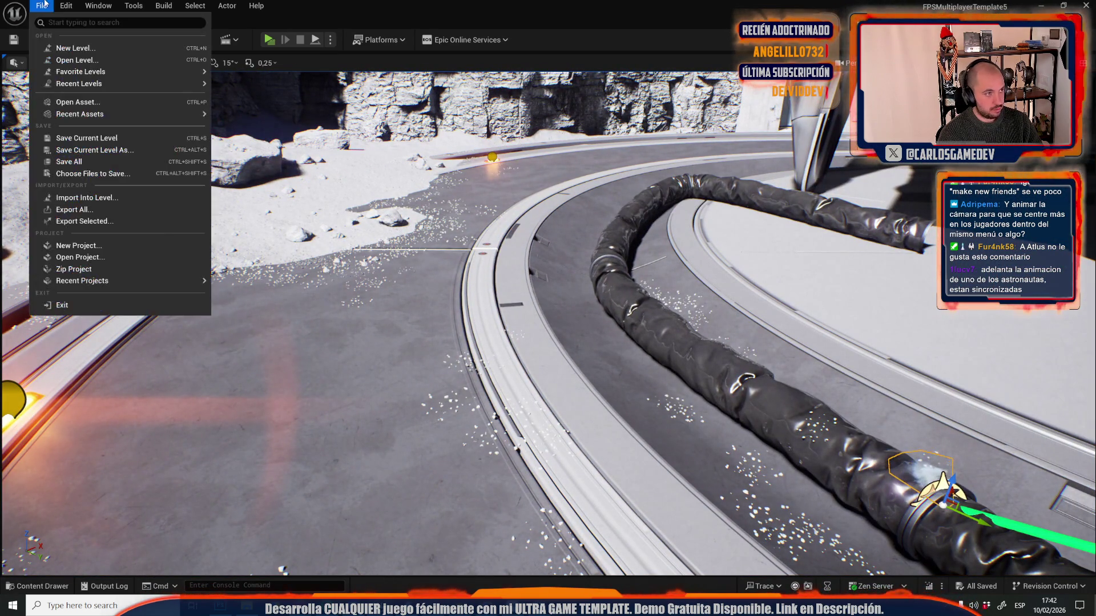
mouse_move(197, 84)
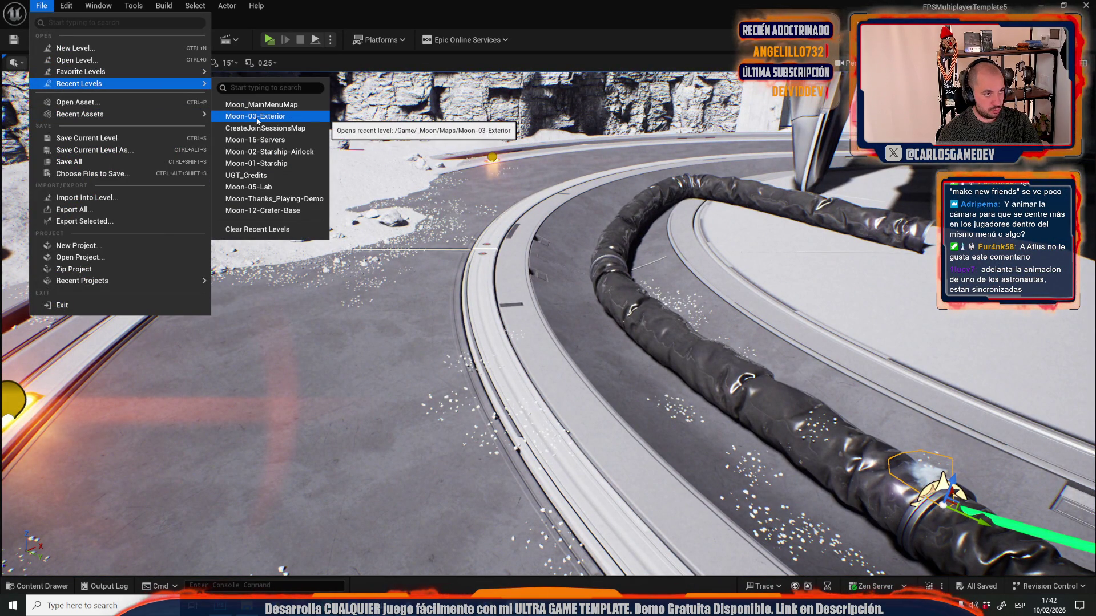
left_click(260, 128)
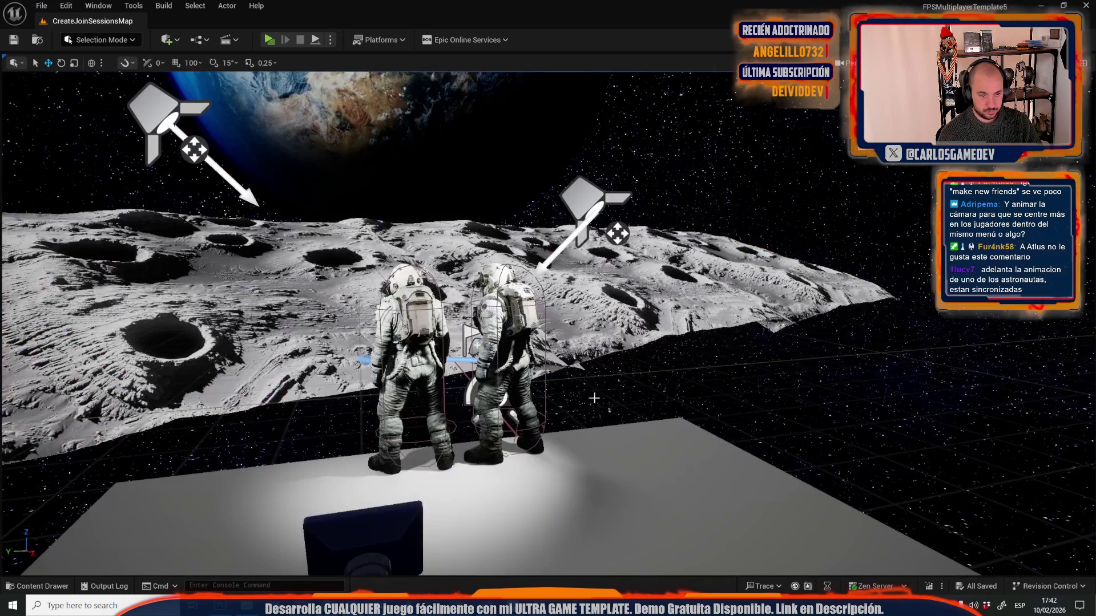
- Frame the smoke emitter by the astronauts' feet, trying then undoing a resize
key("f")
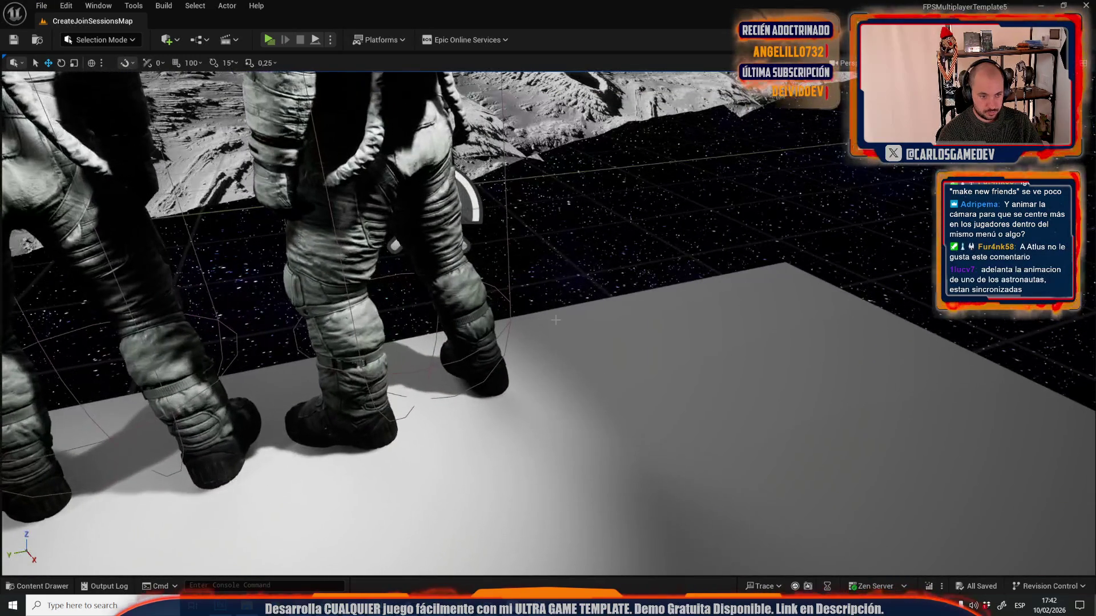
key("r")
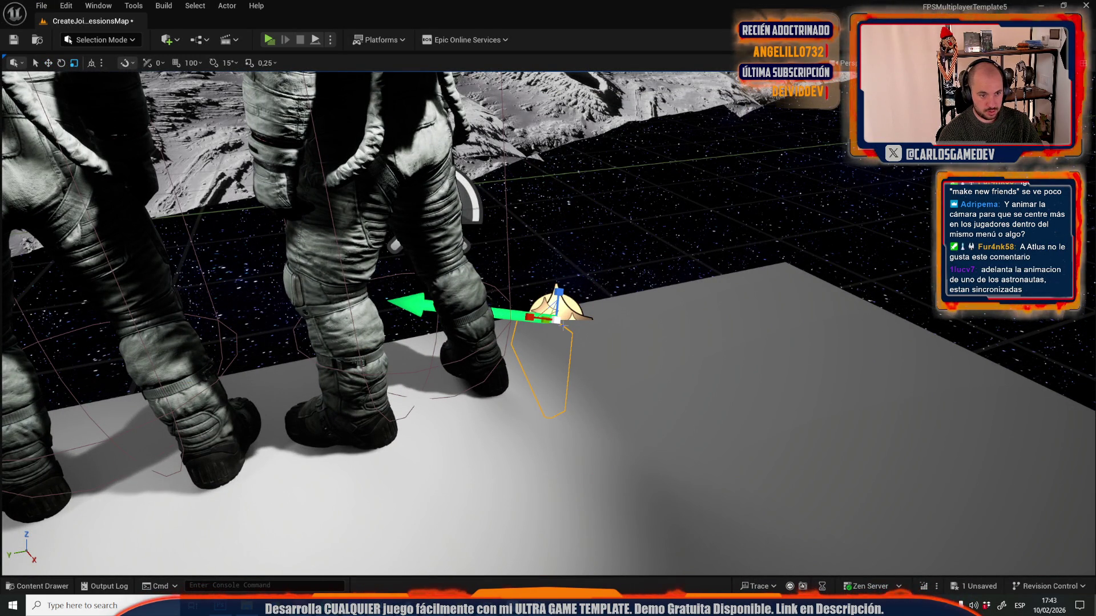
key("ctrl+z")
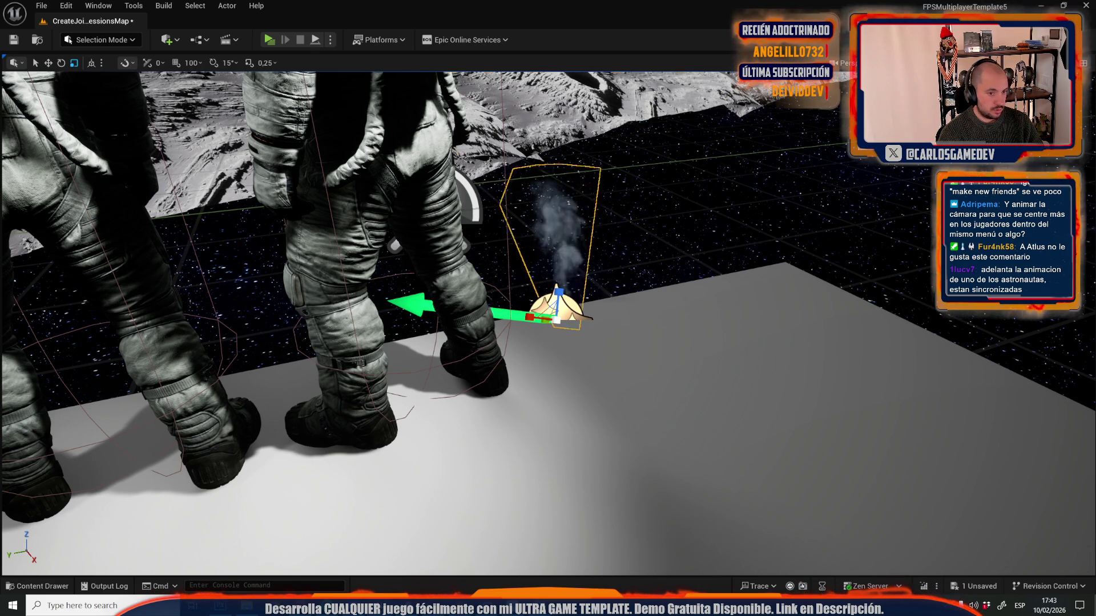
scroll(548, 320, "up", 2)
scroll(548, 320, "down", 3)
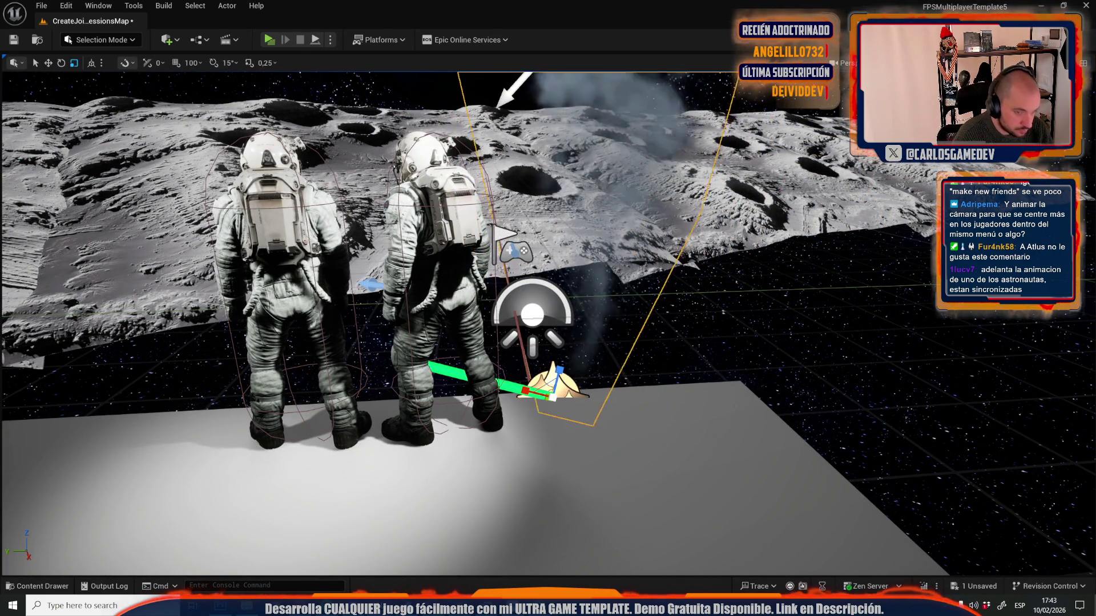
left_click_drag(356, 247, 320, 217)
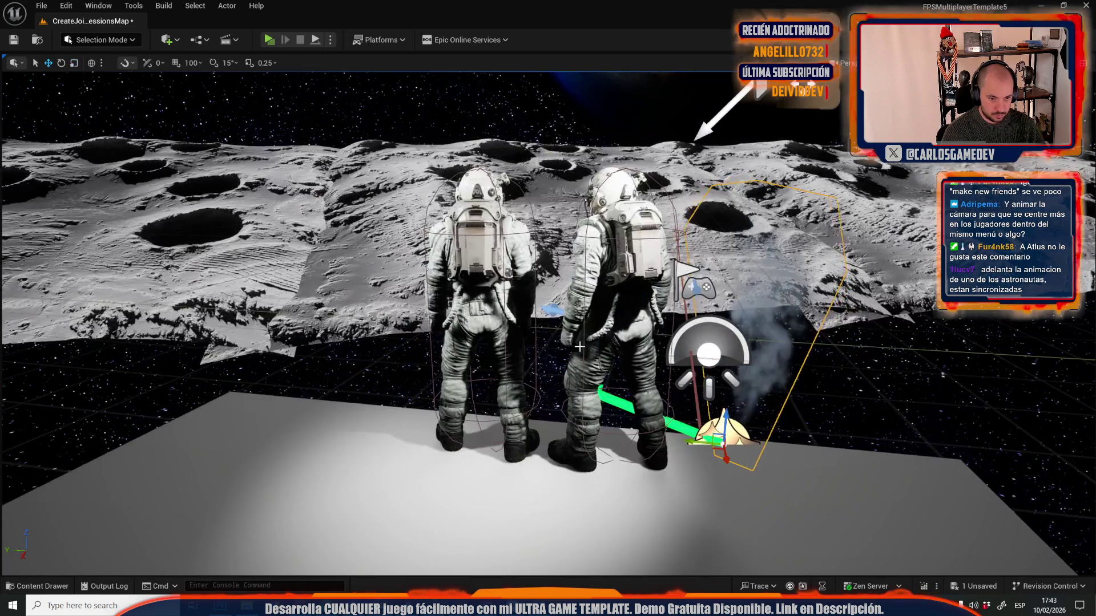
key("e")
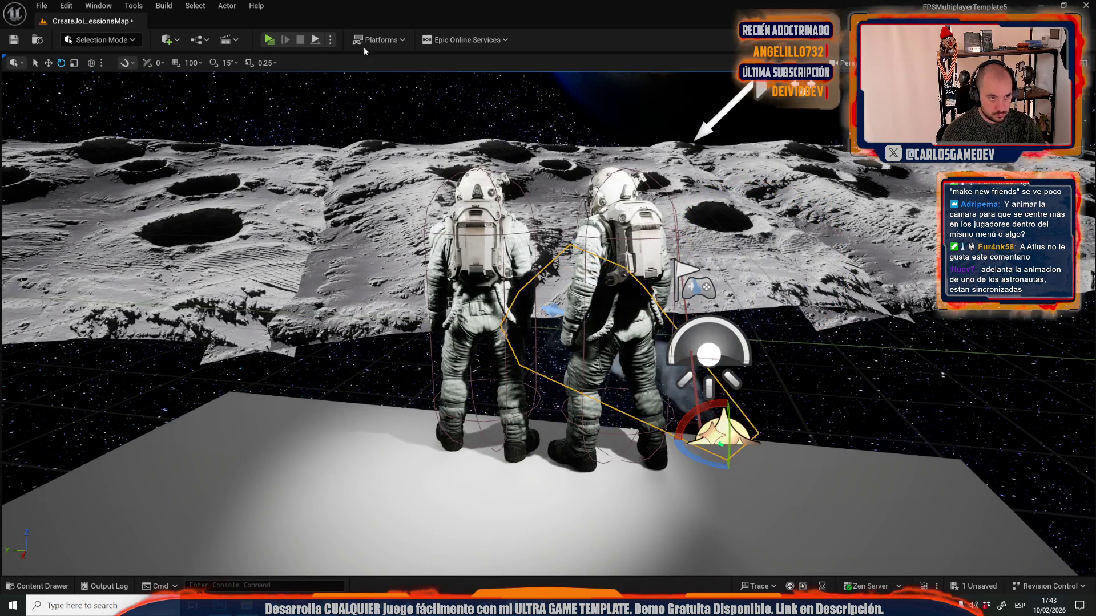
- Preview the menu scene with the smoke puff and save CreateJoinSessionsMap
left_click(275, 43)
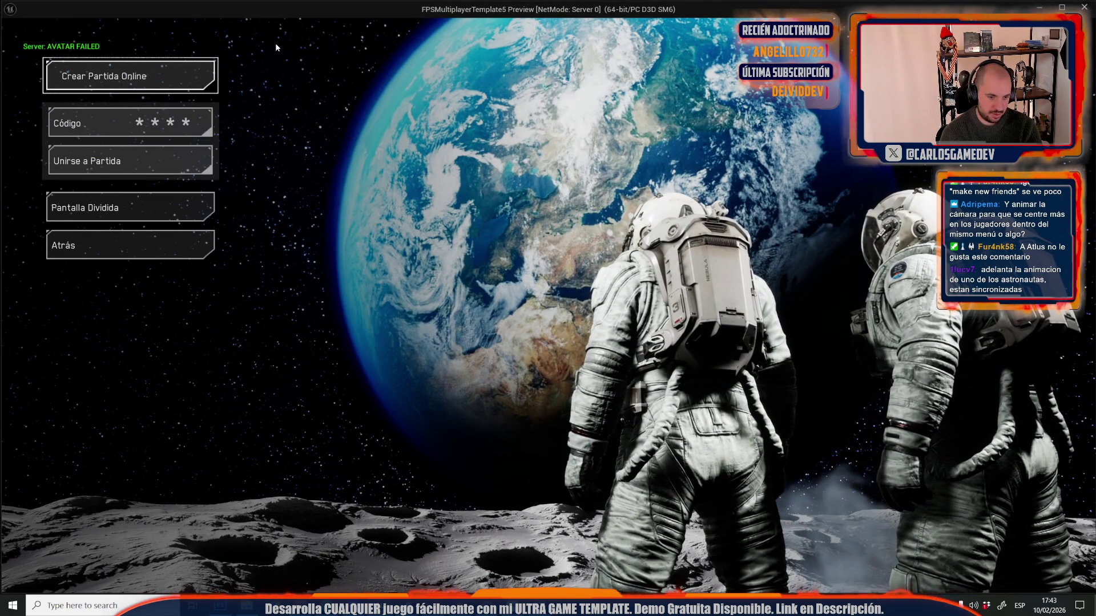
key("Escape")
mouse_move(324, 87)
left_mouse_down()
mouse_move(484, 222)
mouse_move(420, 227)
left_mouse_up()
key("ctrl+s")
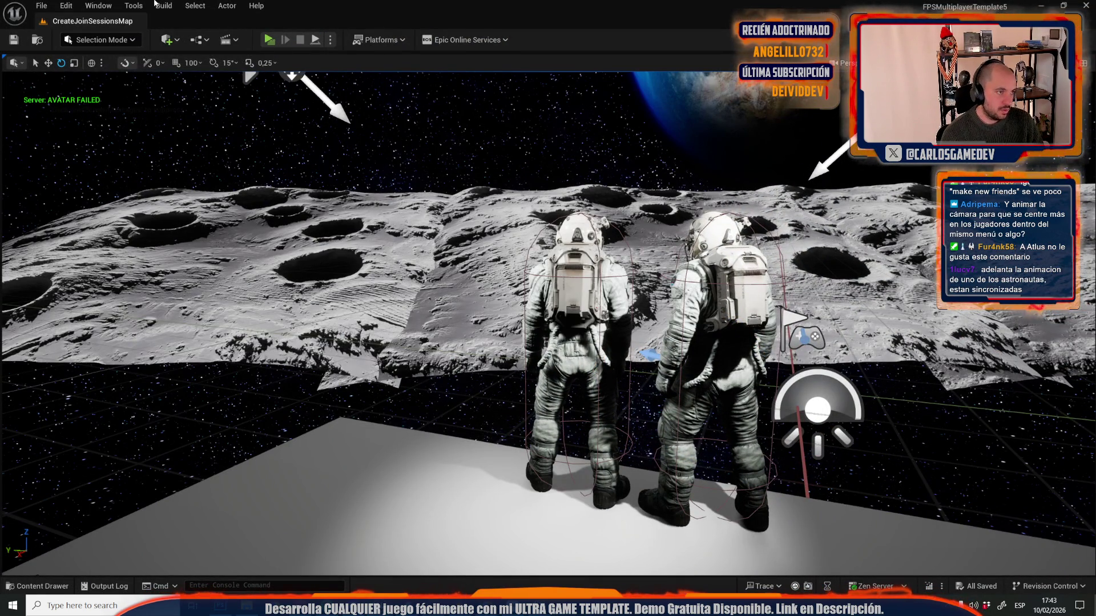
- Open Moon-03-Exterior and fly over the crater to the base domes
left_click(41, 5)
mouse_move(112, 89)
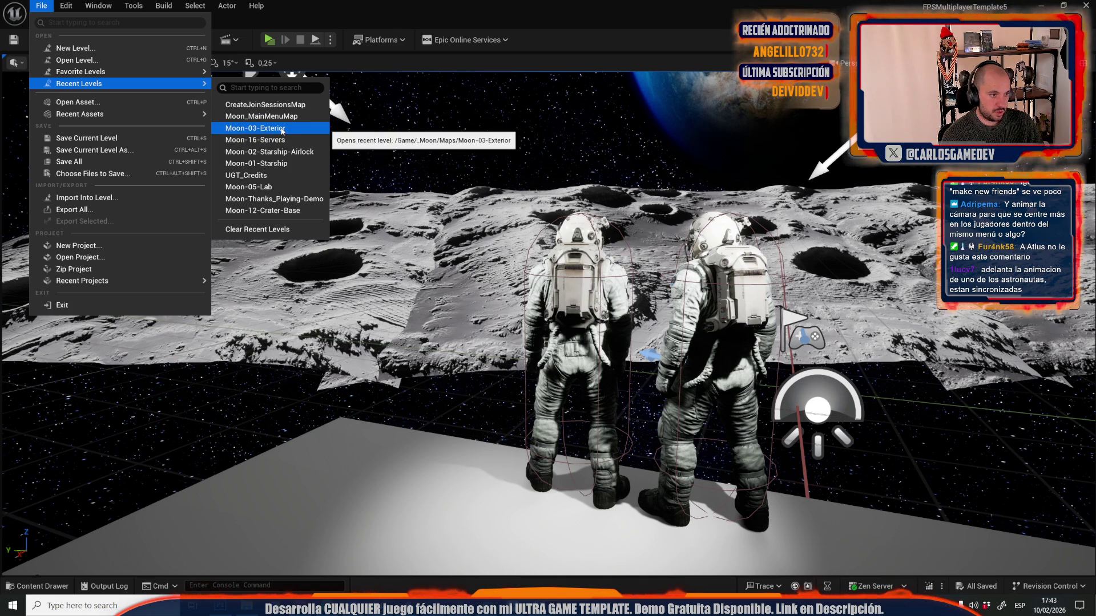
left_click(280, 128)
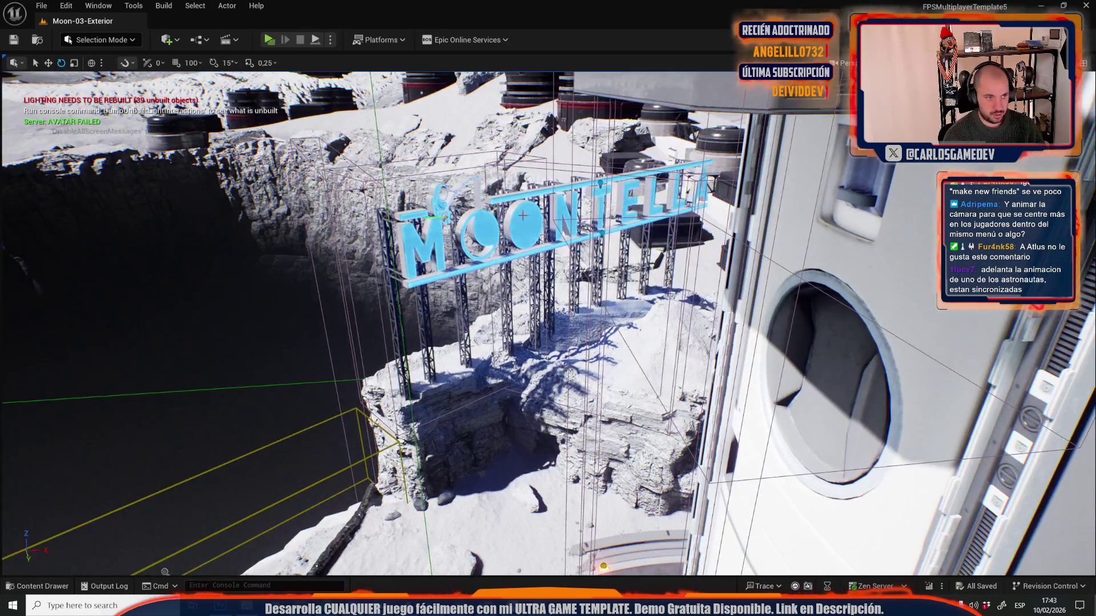
left_click_drag(522, 216, 679, 264)
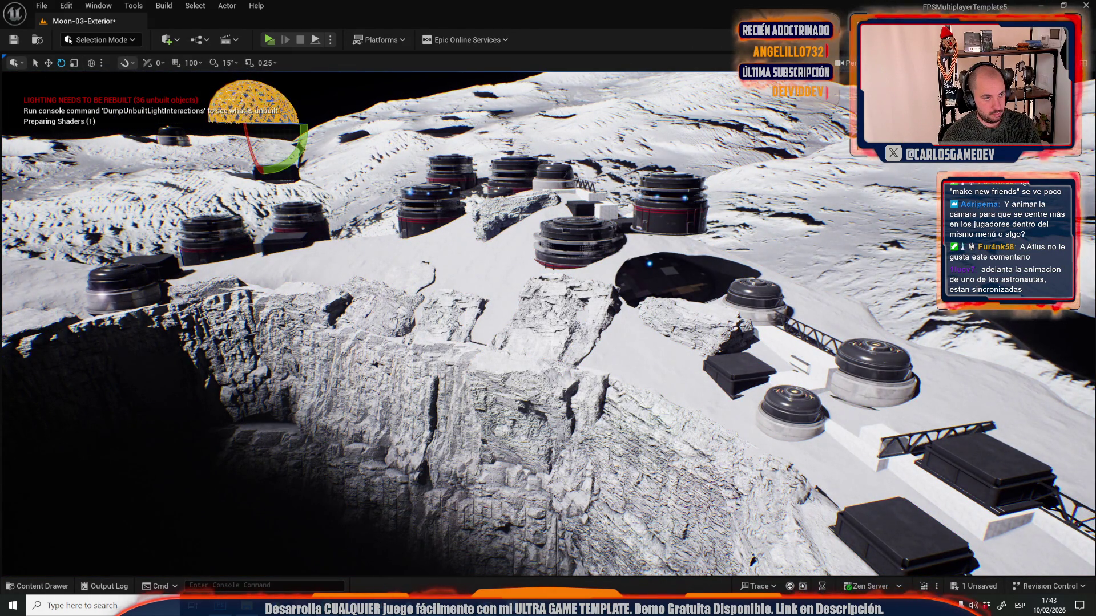
- Delete the glass dome, then undo to keep it in place
left_click(274, 101)
key("Delete")
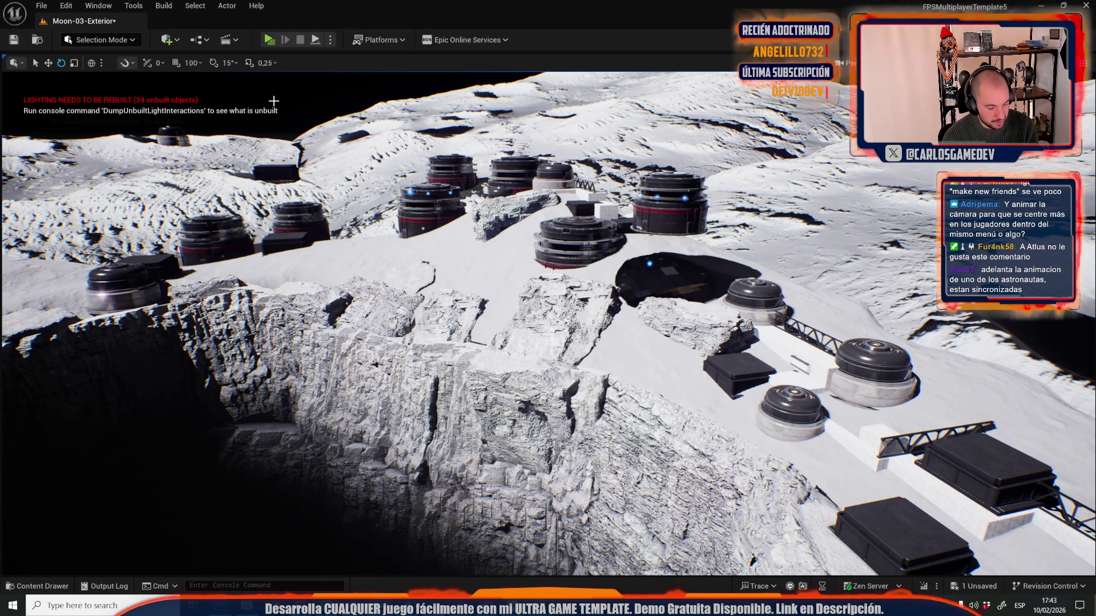
key("ctrl+z")
left_click(41, 5)
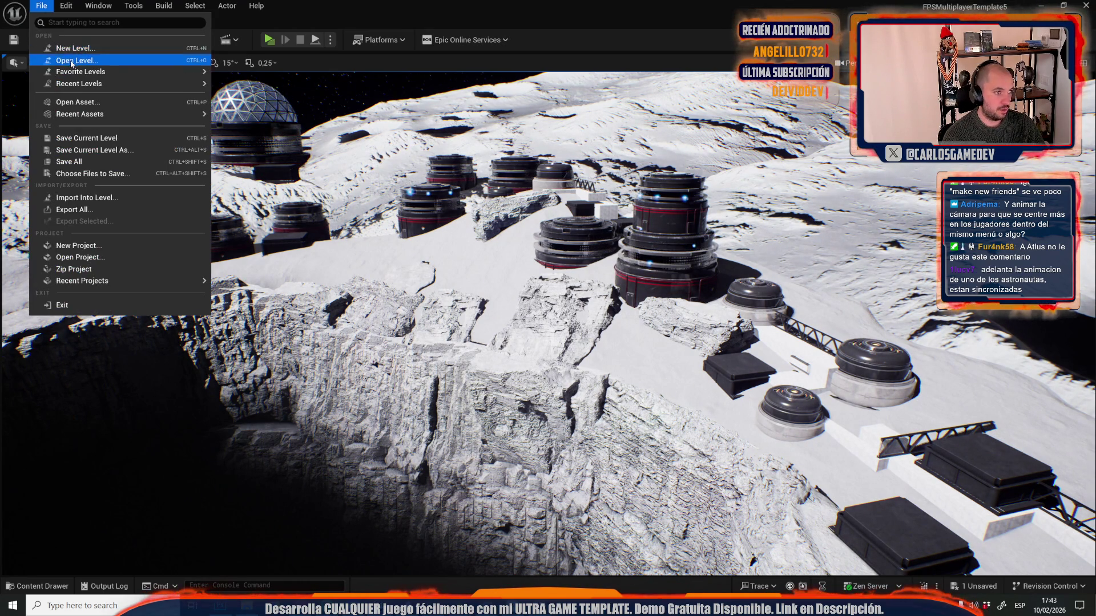
- Save Moon-03-Exterior and open Moon-06-Slime-Hallways-2-Incident from the Maps folder
left_click(71, 61)
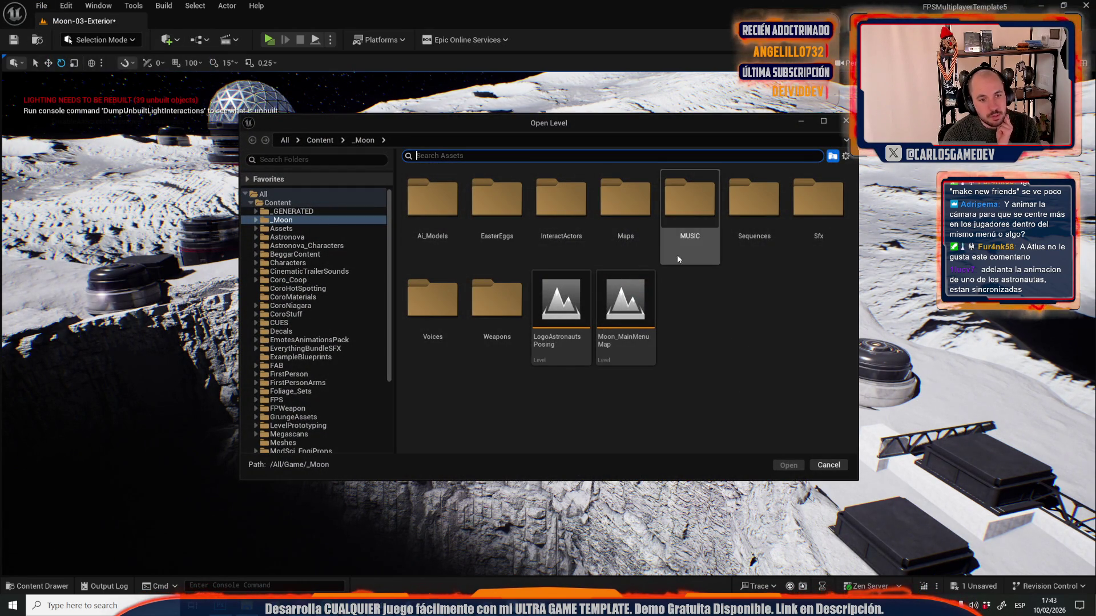
double_click(626, 199)
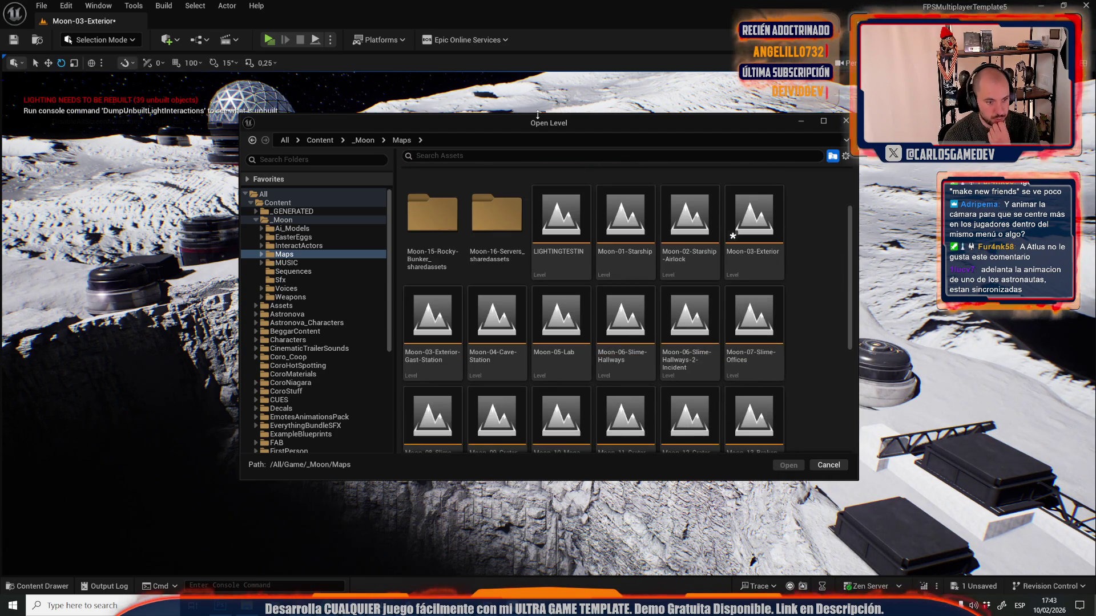
scroll(754, 319, "down", 3)
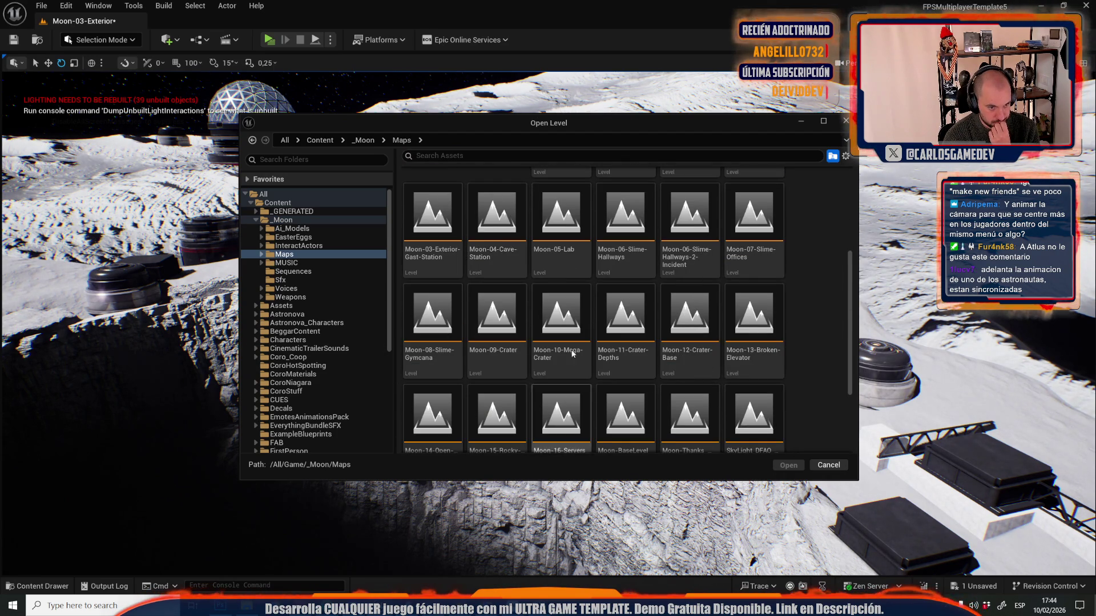
double_click(689, 217)
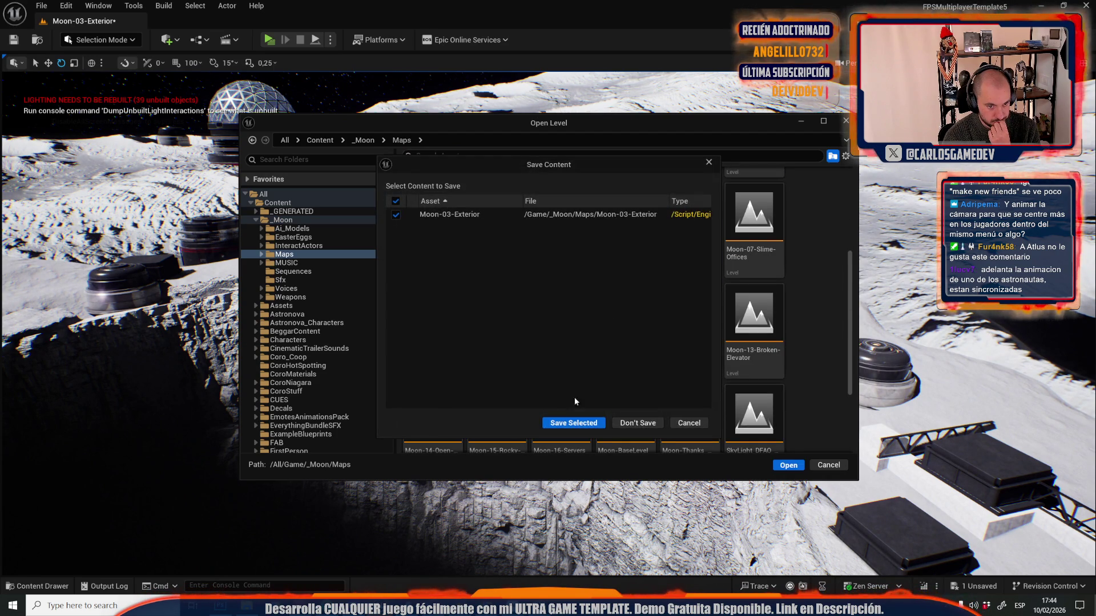
left_click(574, 422)
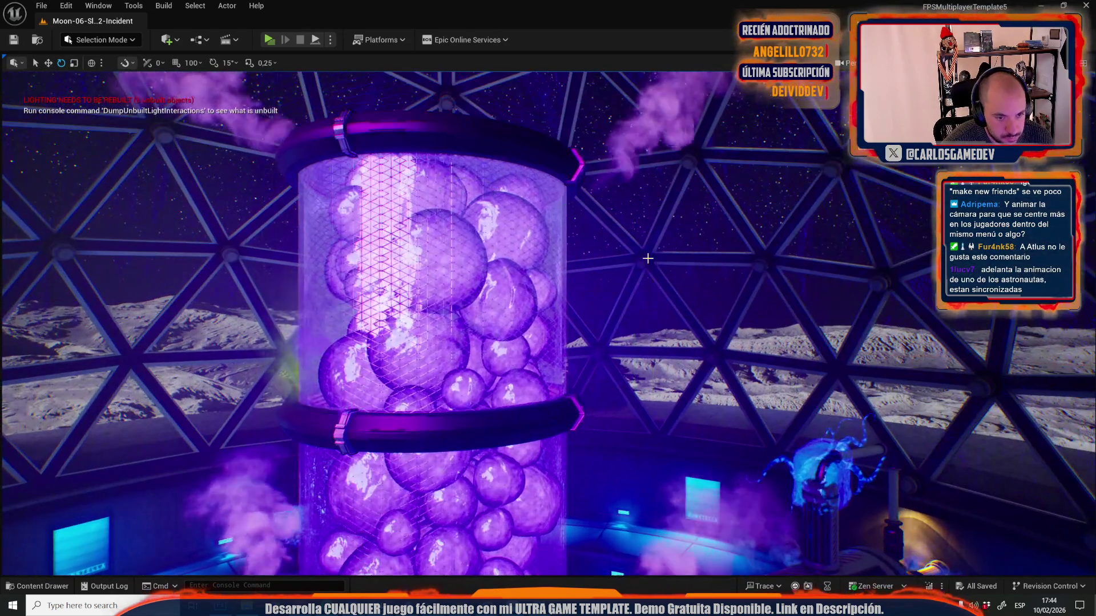
- Select the dome's joint meshes and hide the dome lattice around the tank
left_click(647, 258)
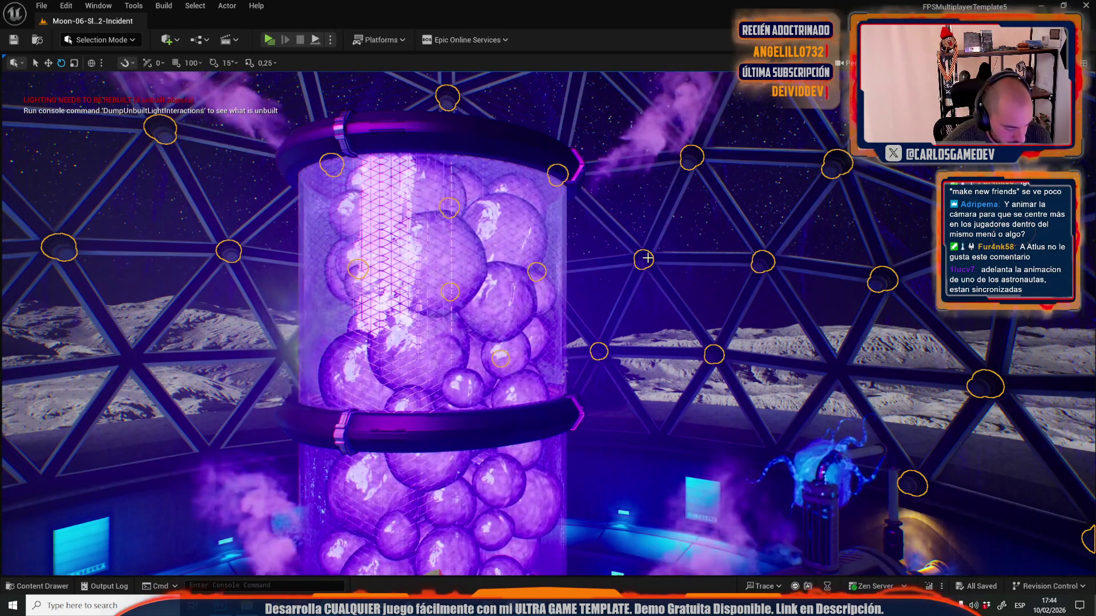
left_click(661, 134)
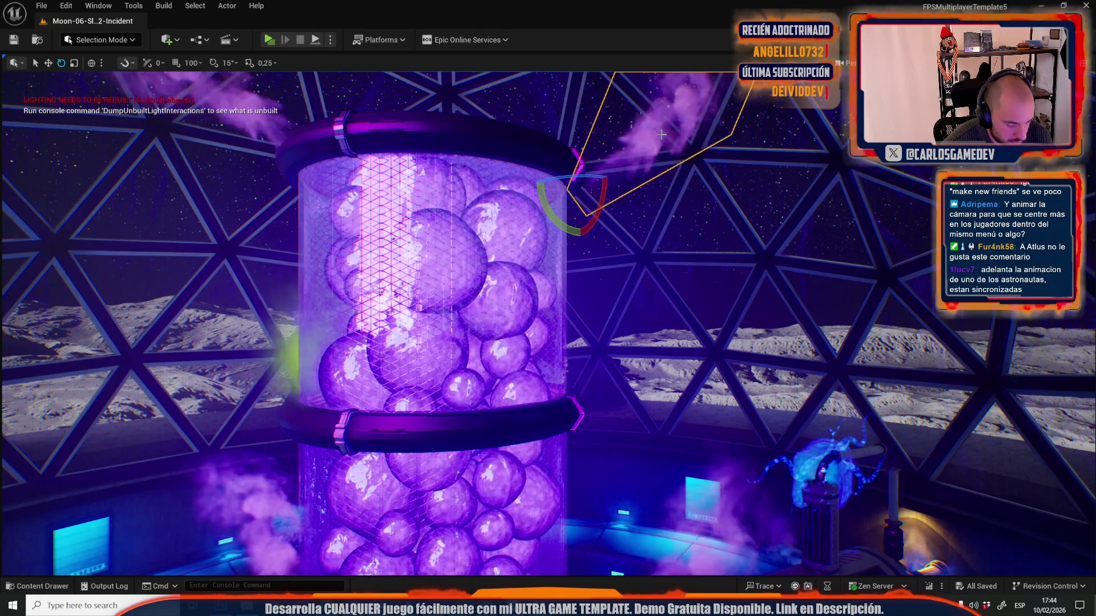
left_click(685, 491)
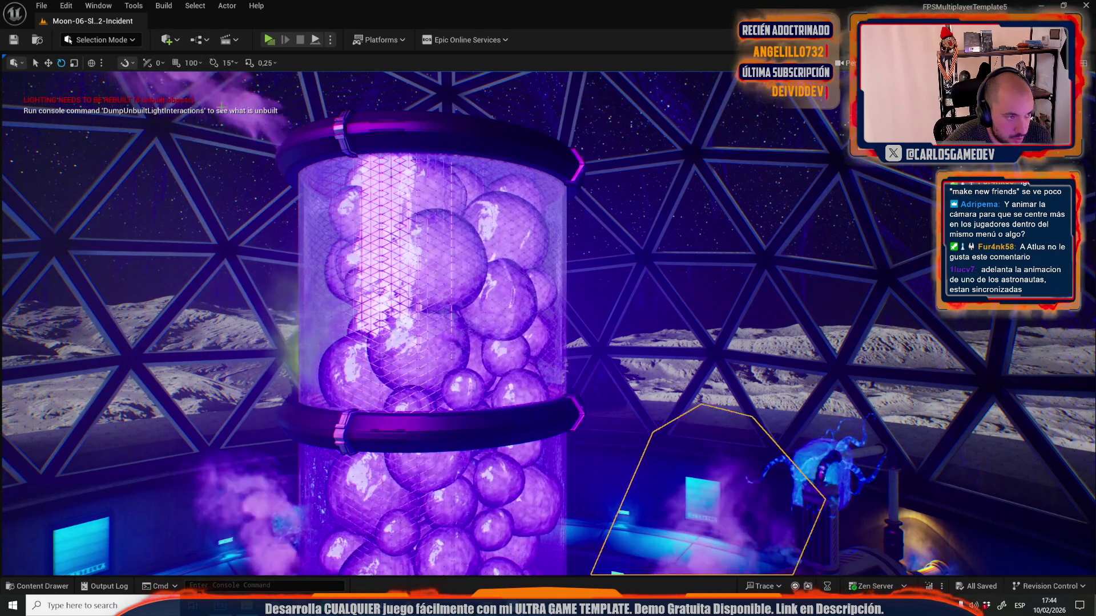
left_click(318, 98)
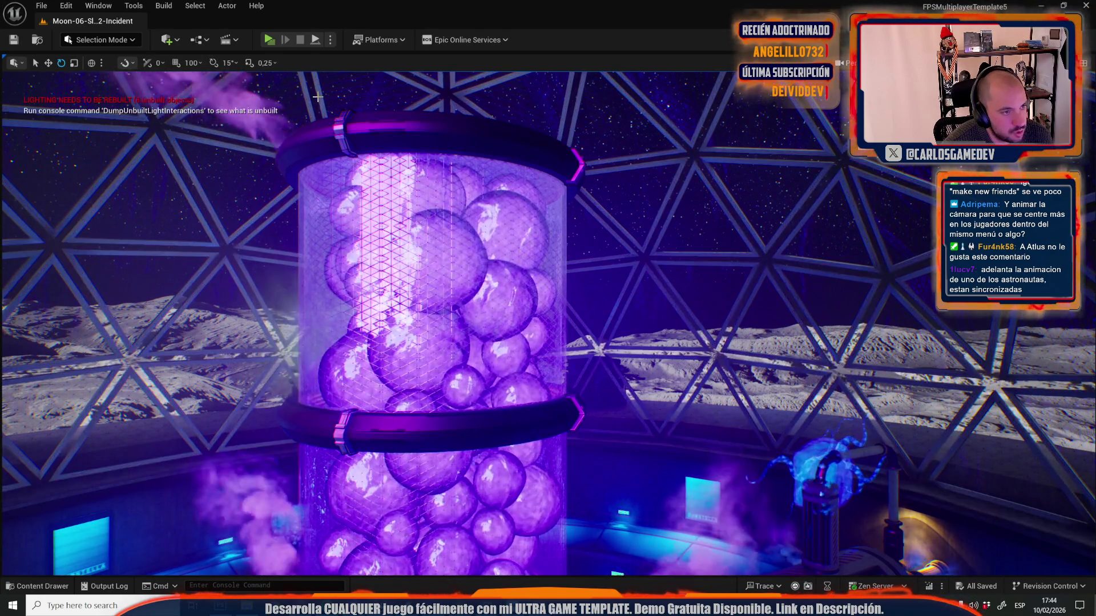
key("Delete")
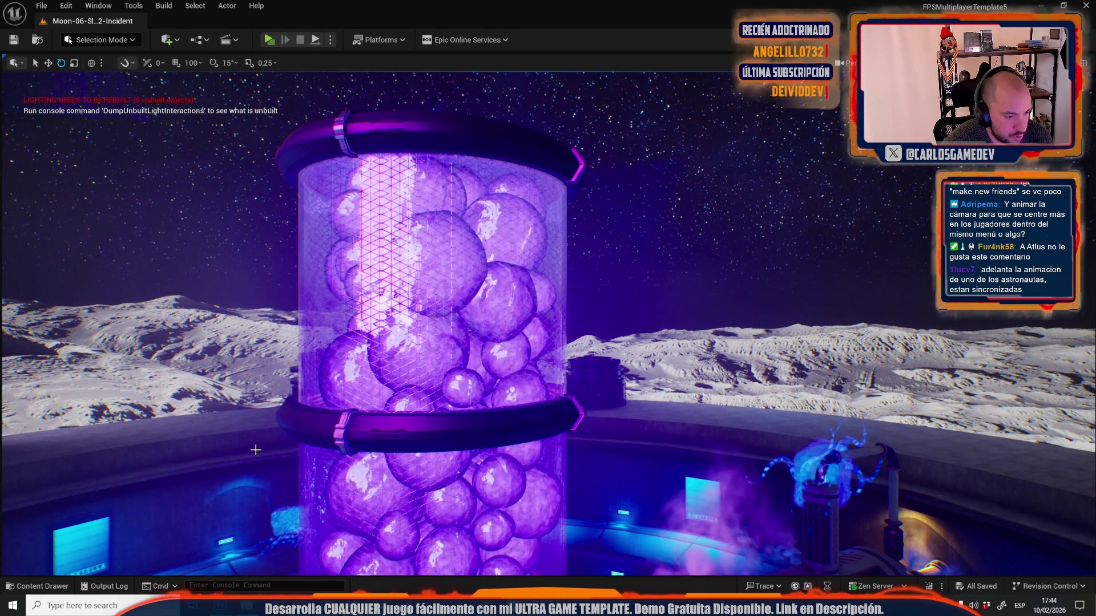
- Hide the distant mountain and the rock right of the tank, keeping the platform walls visible
left_click(402, 375)
key("Delete")
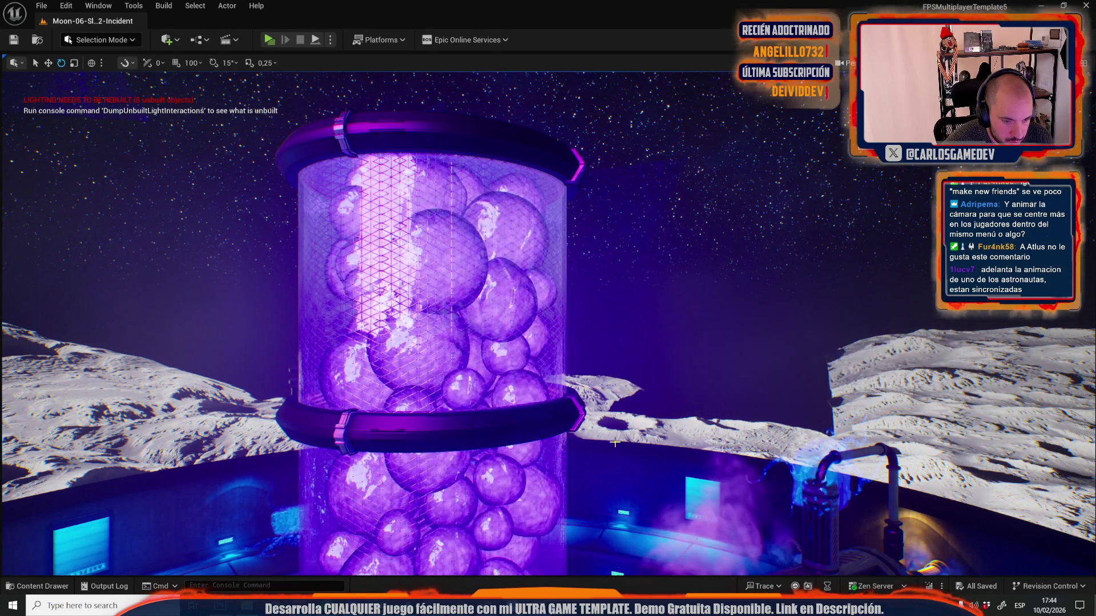
left_click(615, 443)
key("Delete")
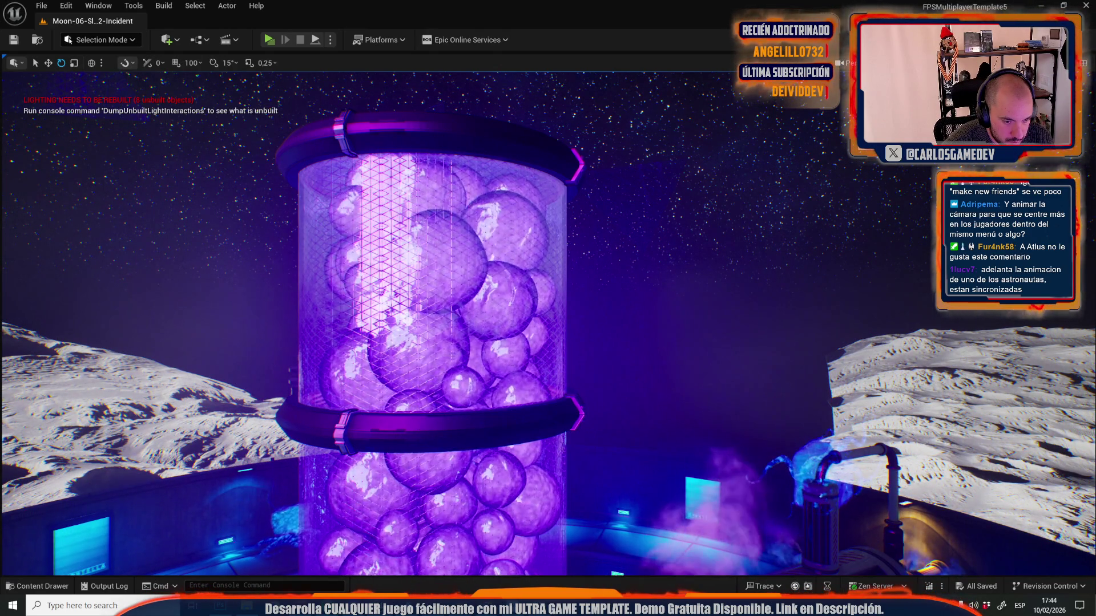
left_click(465, 434)
key("Delete")
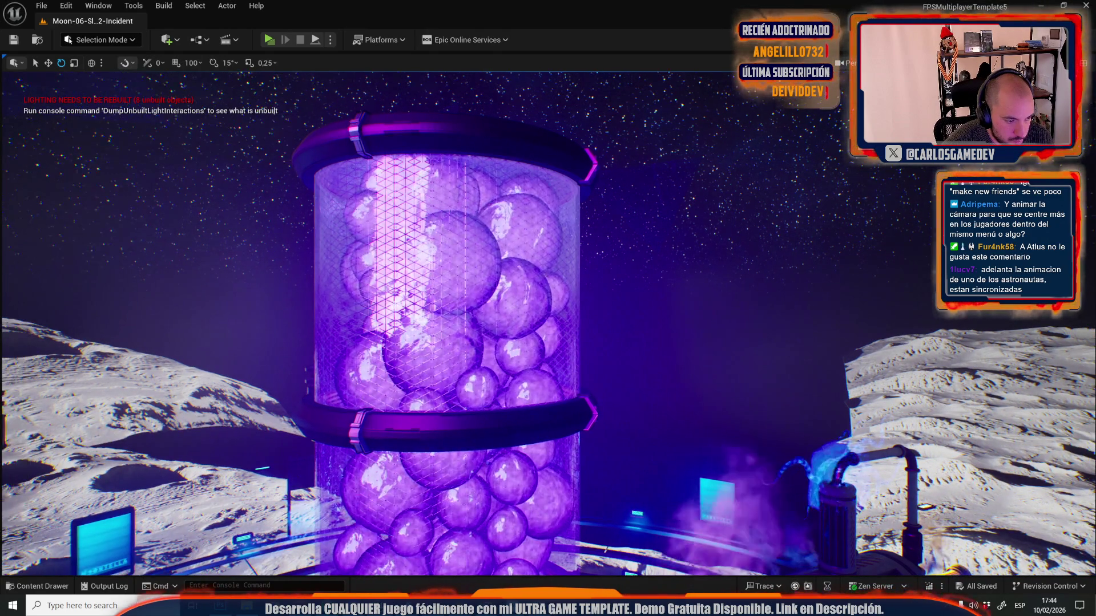
scroll(547, 320, "up", 5)
scroll(548, 320, "down", 5)
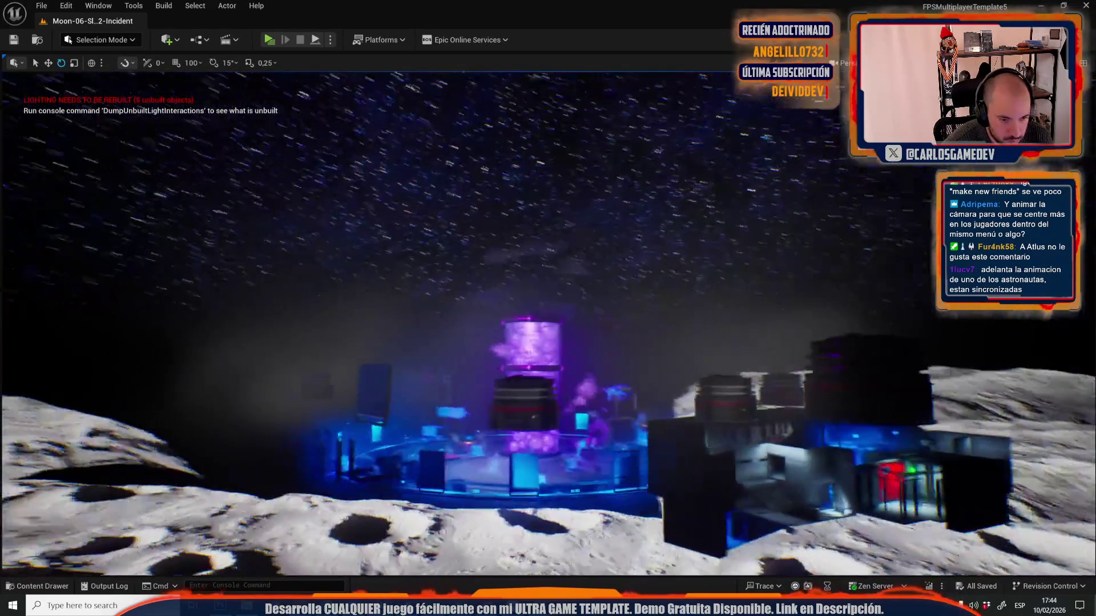
key("ctrl+z")
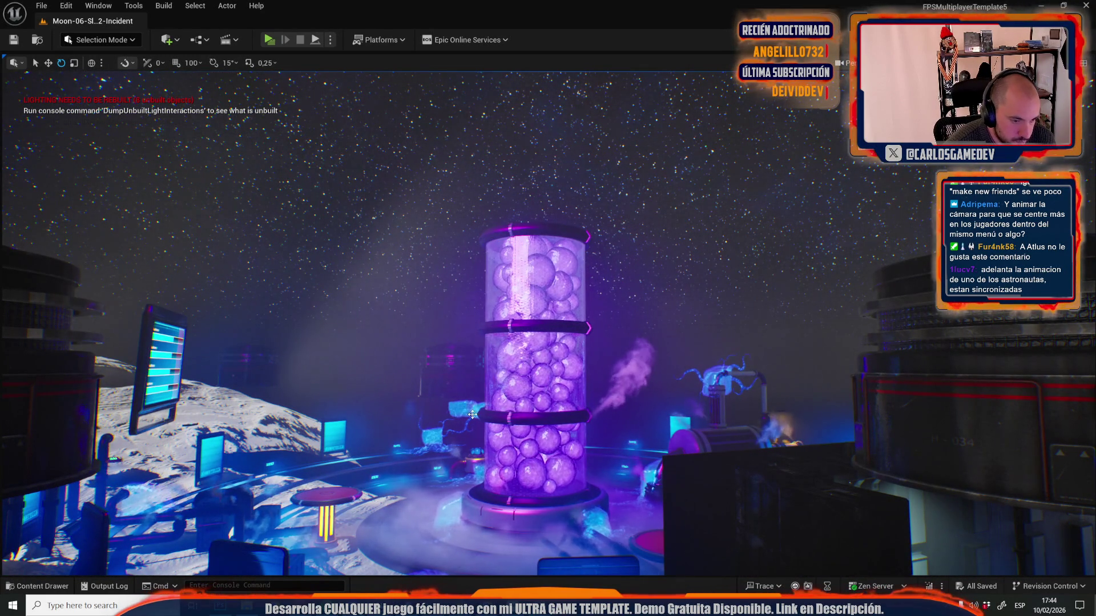
left_click(195, 6)
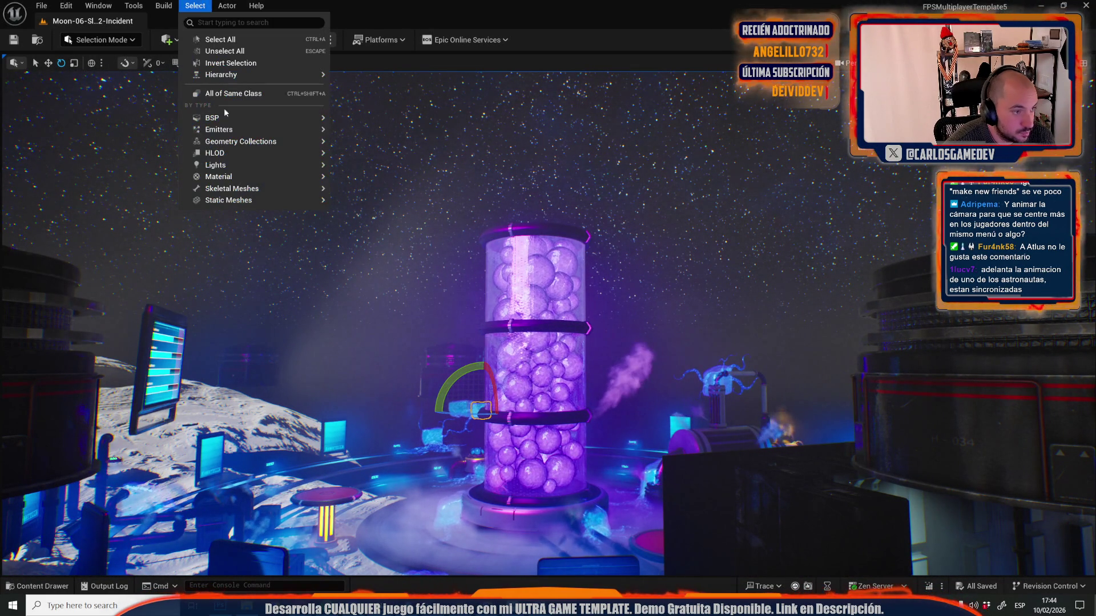
- Select all actors sharing the same material around the tube and frame them with F
mouse_move(309, 181)
left_click(375, 194)
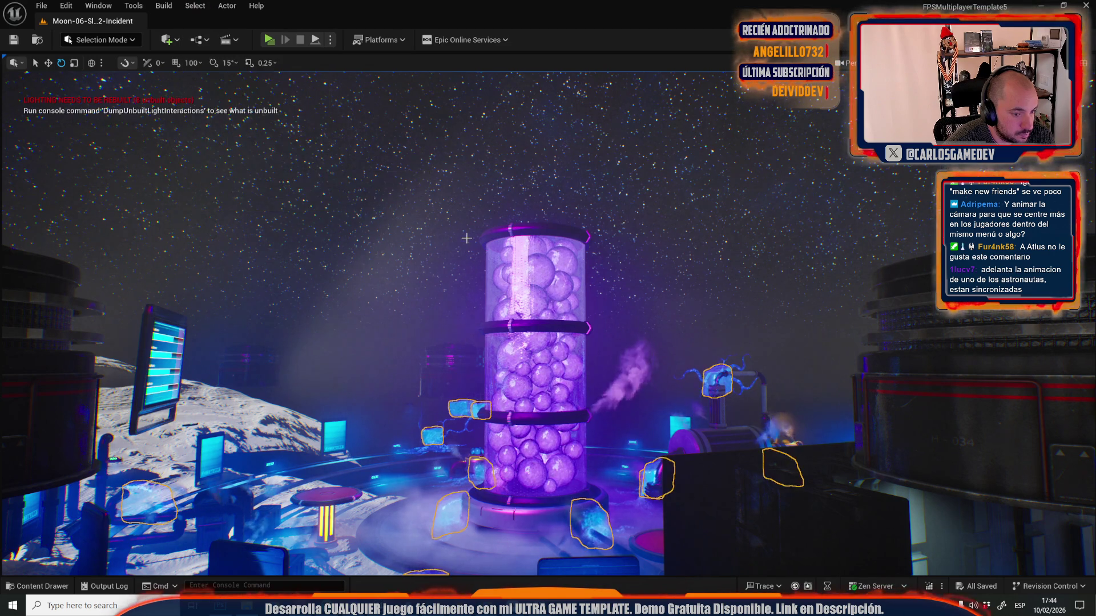
key("f")
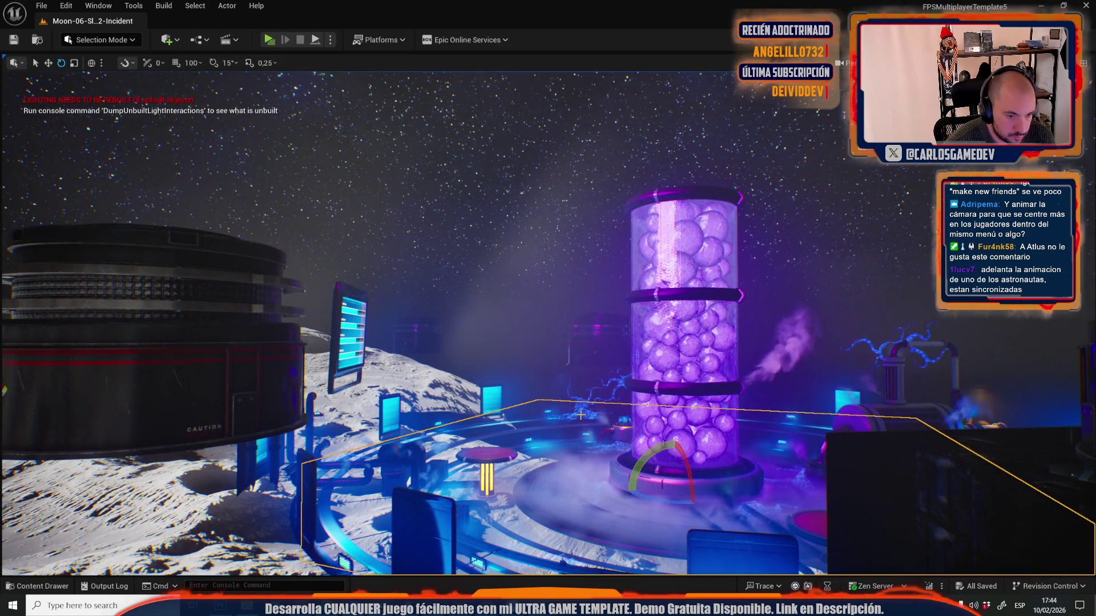
left_click(622, 380)
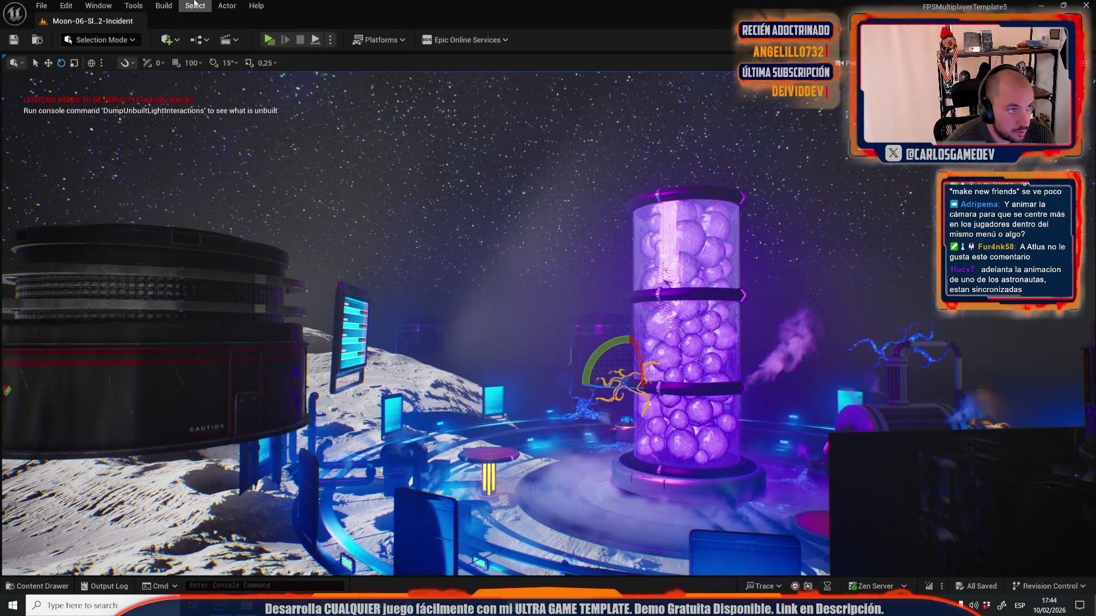
left_click(195, 6)
mouse_move(282, 176)
left_click(372, 194)
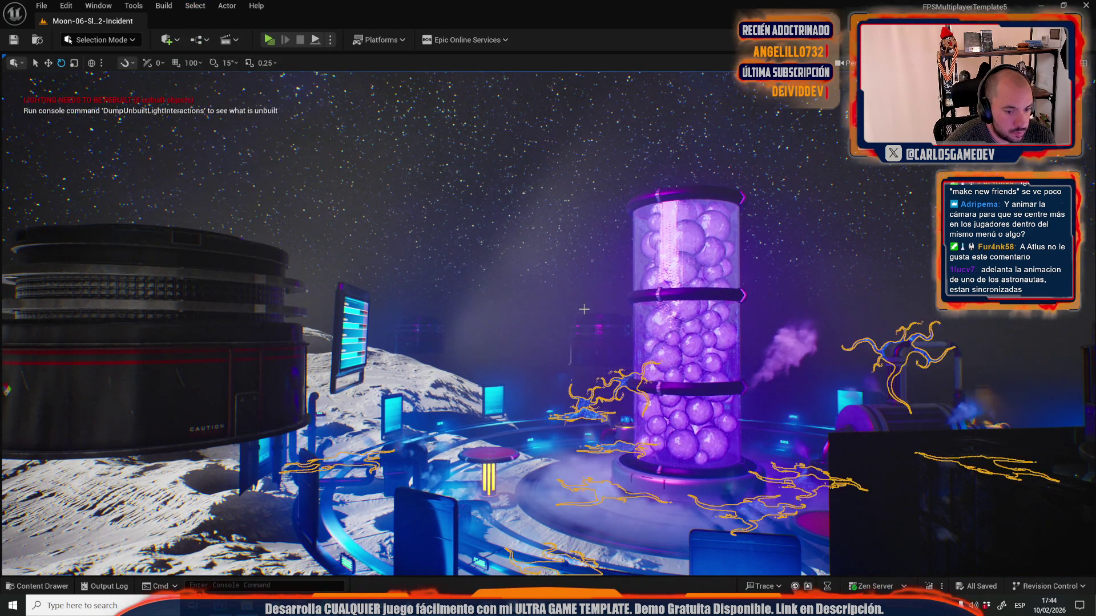
key("f")
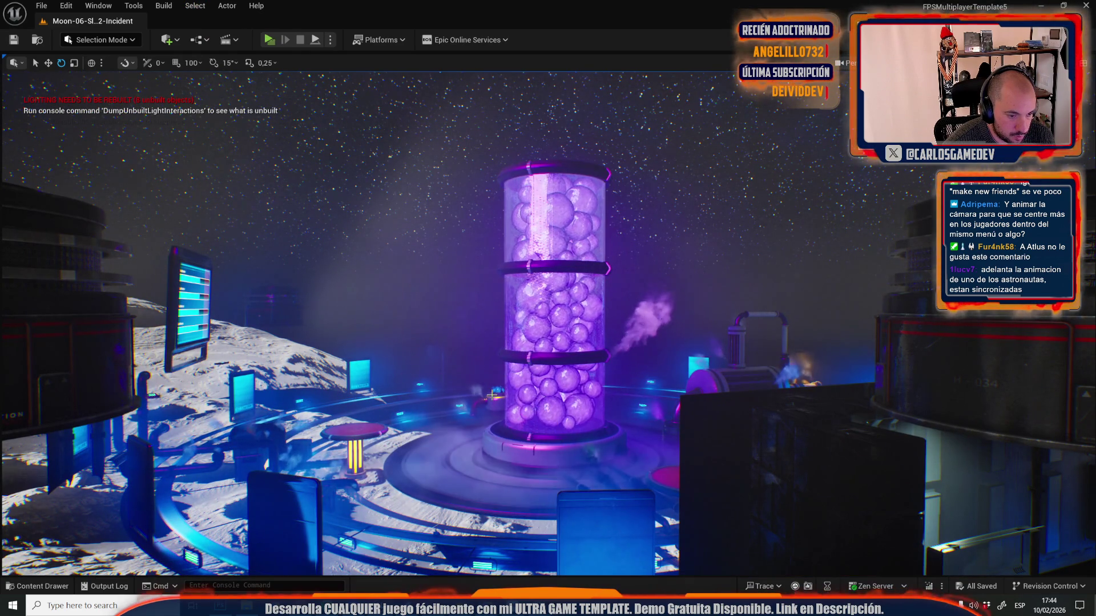
- Move closer to the purple tube, pick the steam effect via Game View toggling, then go to Photoshop
left_click(502, 401)
key("Escape")
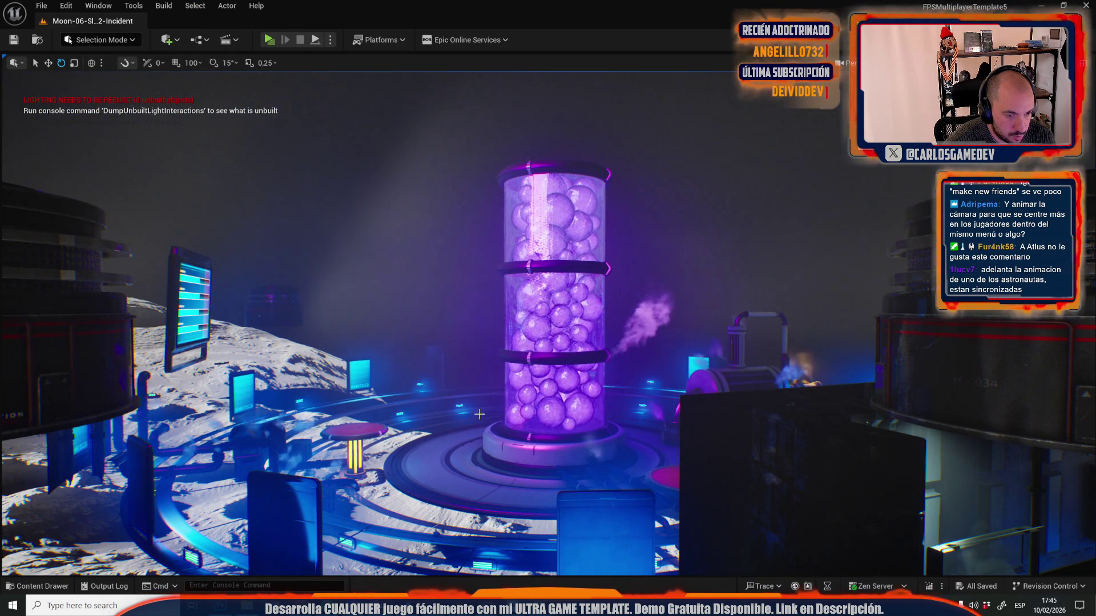
mouse_move(436, 269)
left_mouse_down()
mouse_move(433, 222)
mouse_move(434, 257)
left_mouse_up()
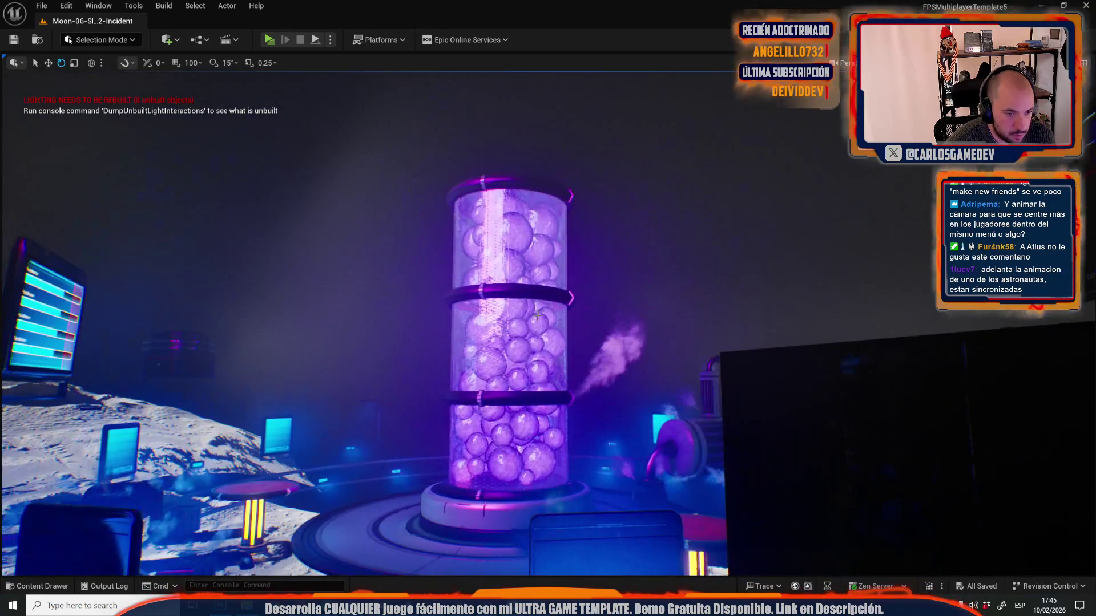
key("g")
left_click(598, 354)
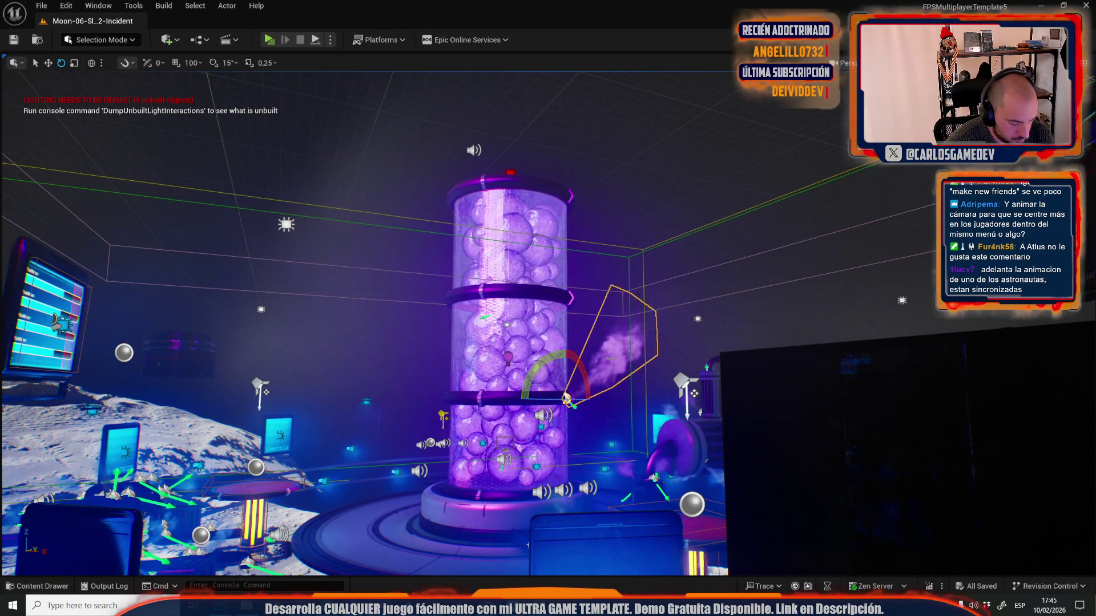
key("g")
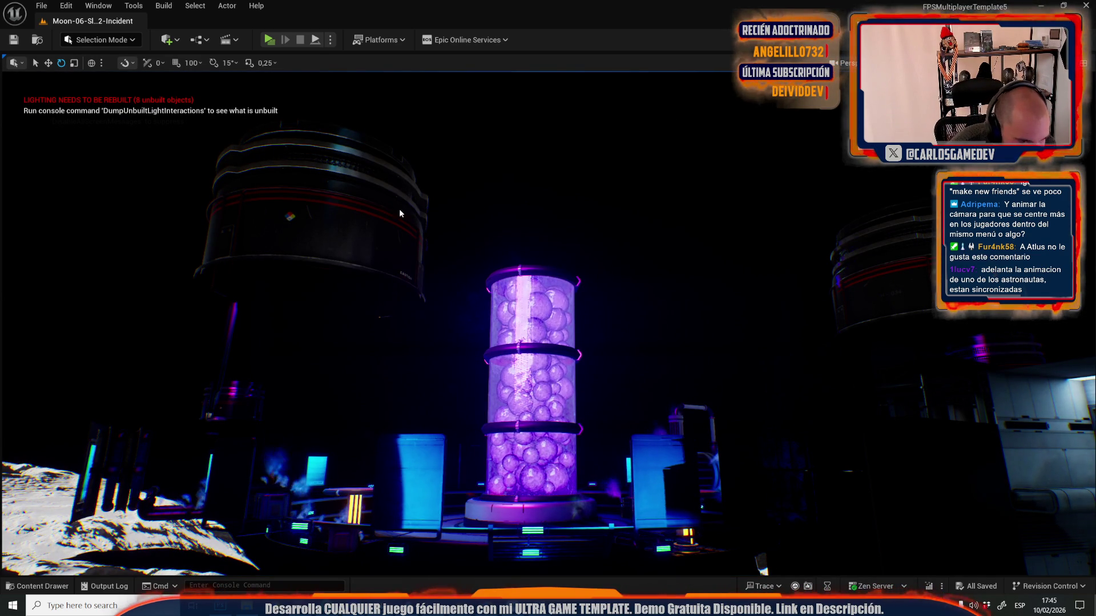
key("alt+Tab")
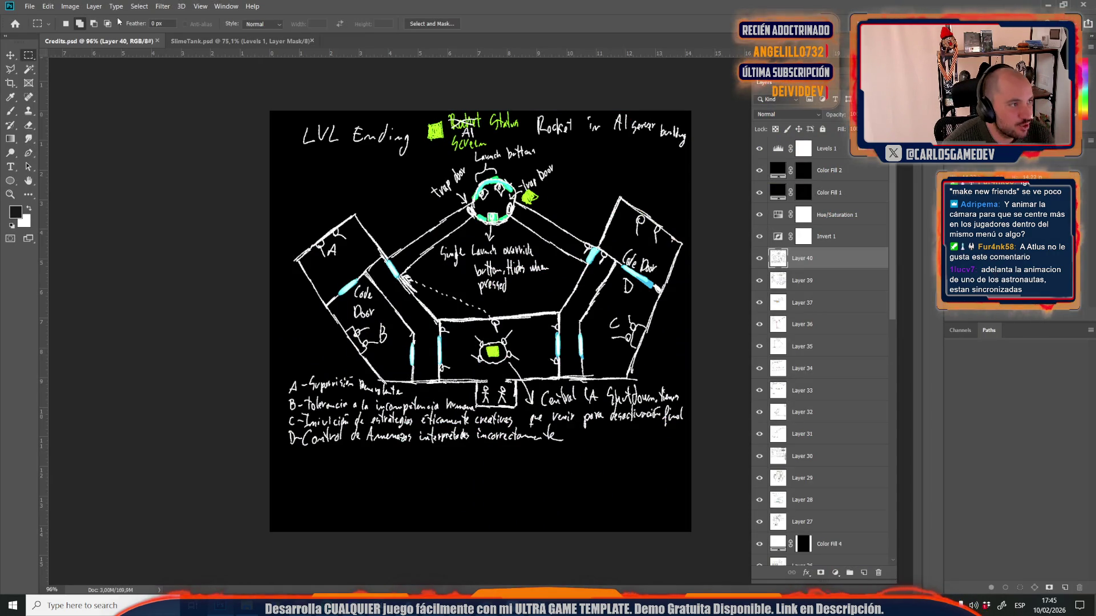
- Create a blank document, paste the Outliner screenshot as a layer and drag it aside, then return to Unreal
left_click(26, 9)
left_click(36, 18)
key("Return")
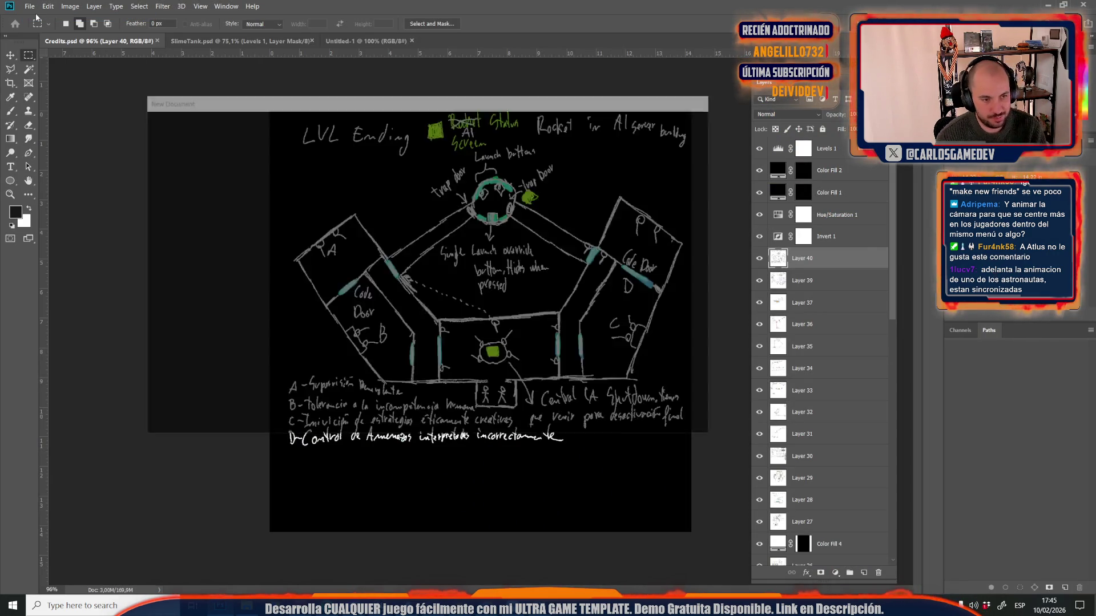
key("ctrl+v")
key("v")
mouse_move(611, 296)
left_mouse_down()
mouse_move(171, 242)
mouse_move(205, 235)
left_mouse_up()
mouse_move(247, 606)
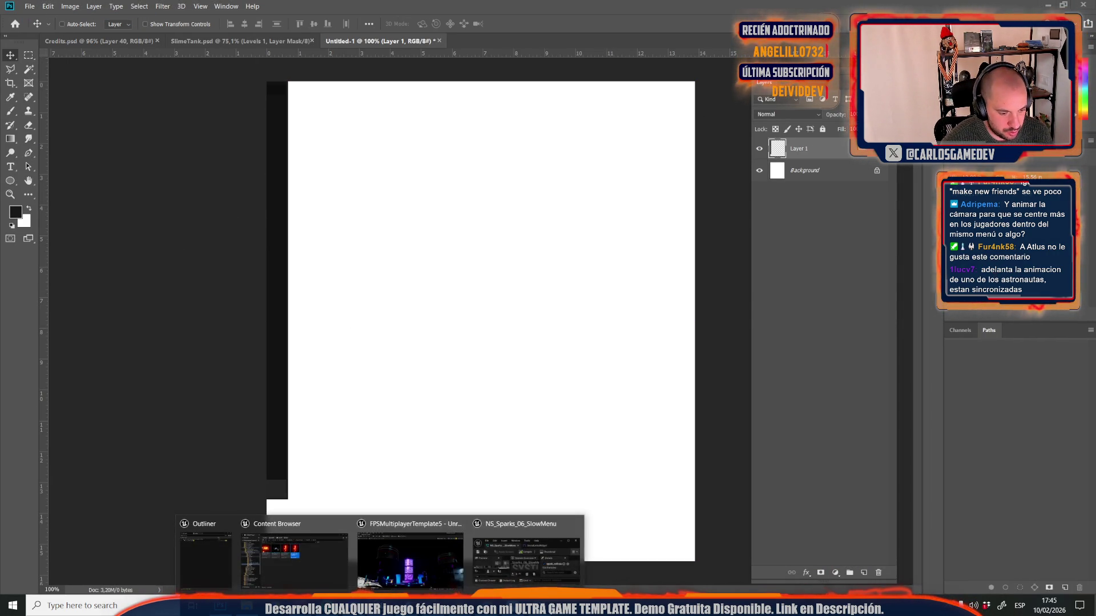
left_click(427, 554)
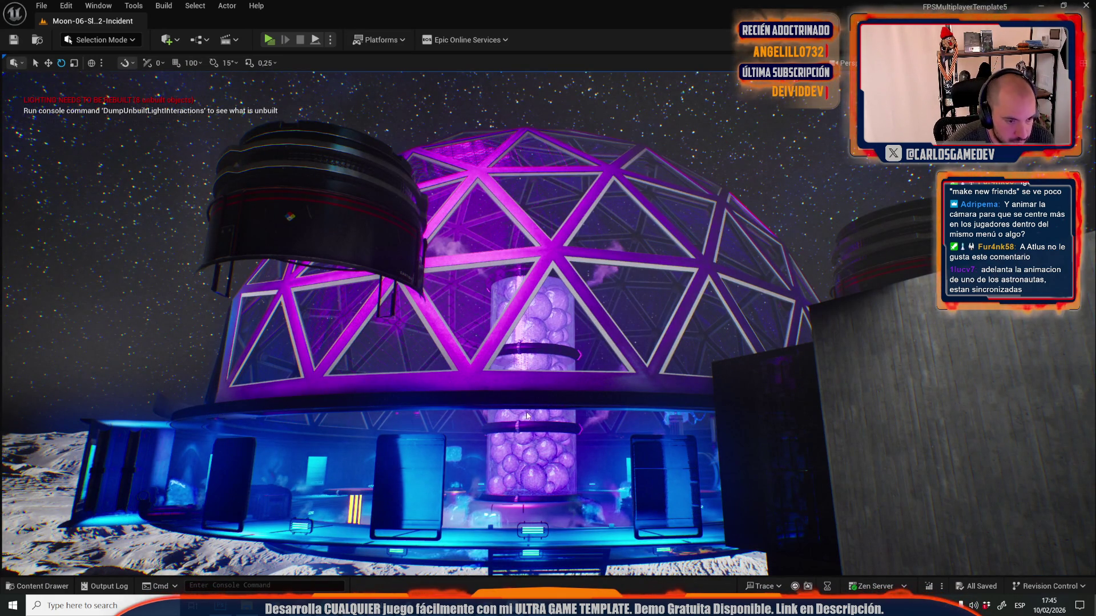
- Hide the dome again, capture the Unreal viewport and paste it into Photoshop centred on the tank
key("ctrl+z")
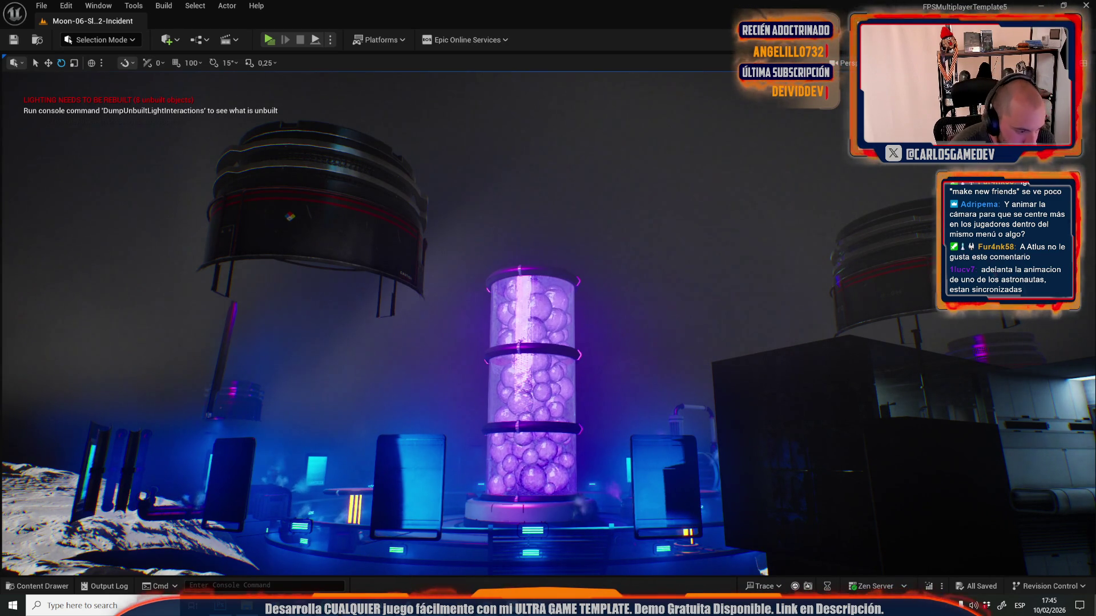
key("alt+Tab")
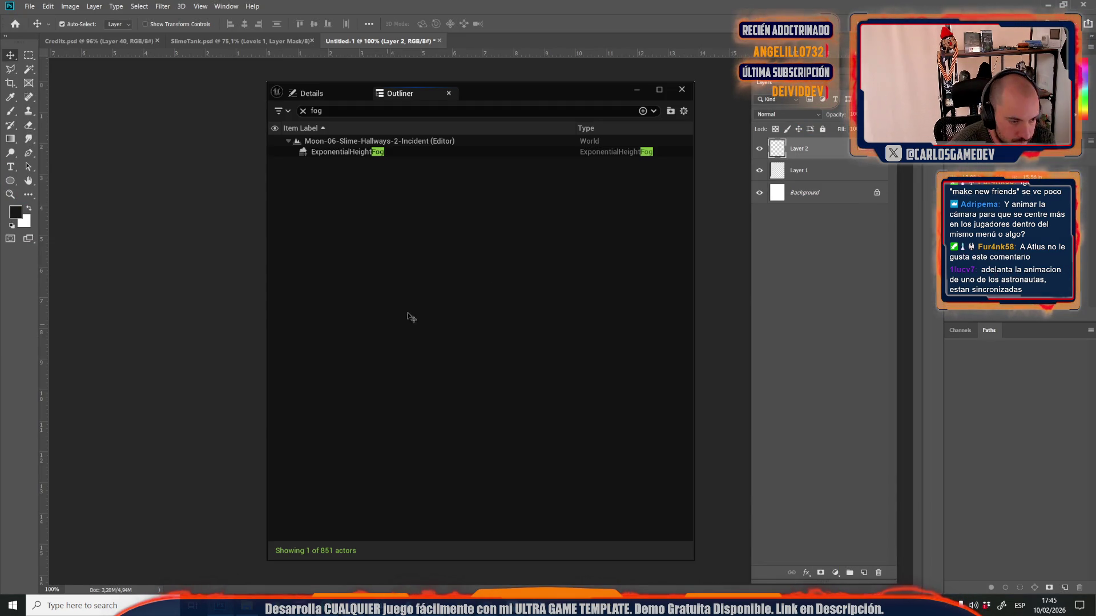
mouse_move(219, 606)
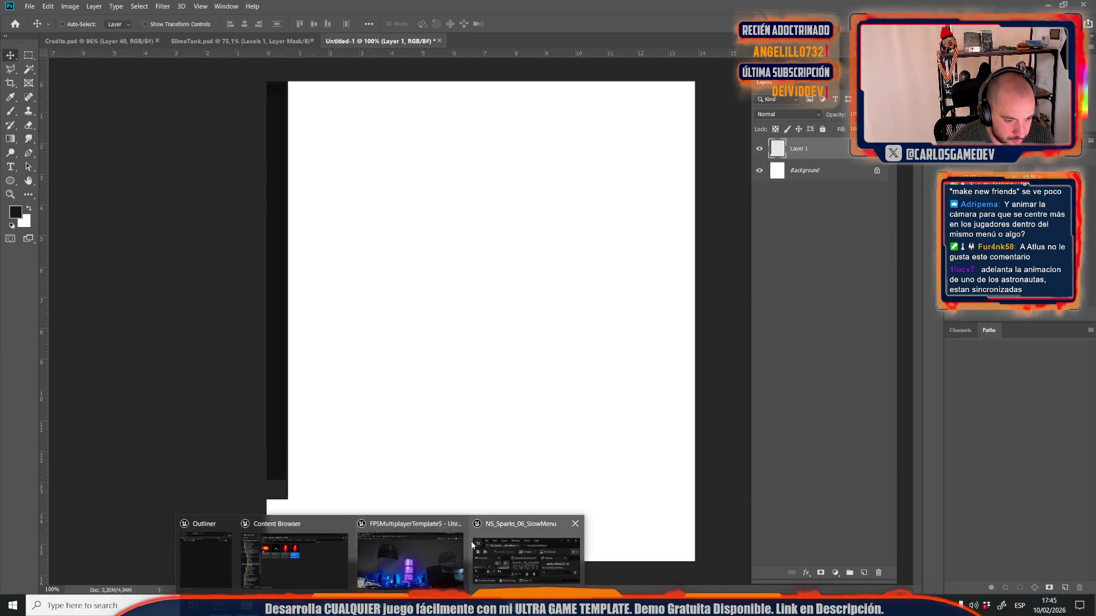
left_click(411, 548)
key("alt+Tab")
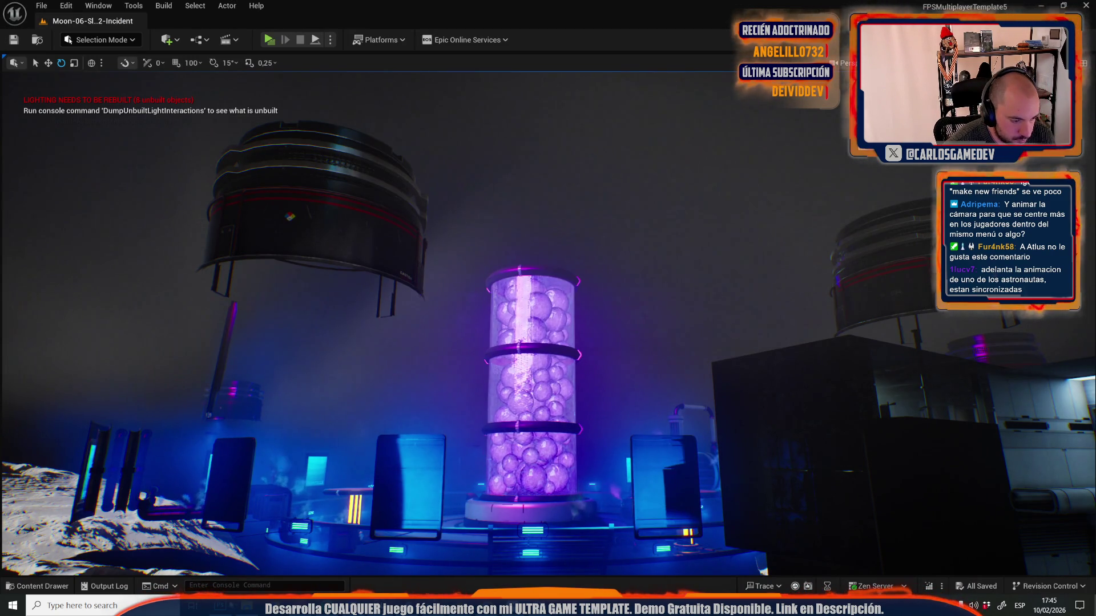
key("alt+Tab")
key("ctrl+v")
mouse_move(609, 352)
left_mouse_down()
mouse_move(159, 215)
mouse_move(357, 171)
left_mouse_up()
- Draw a tight rectangular marquee around the tank in the pasted screenshot and copy it
scroll(474, 262, "up", 5)
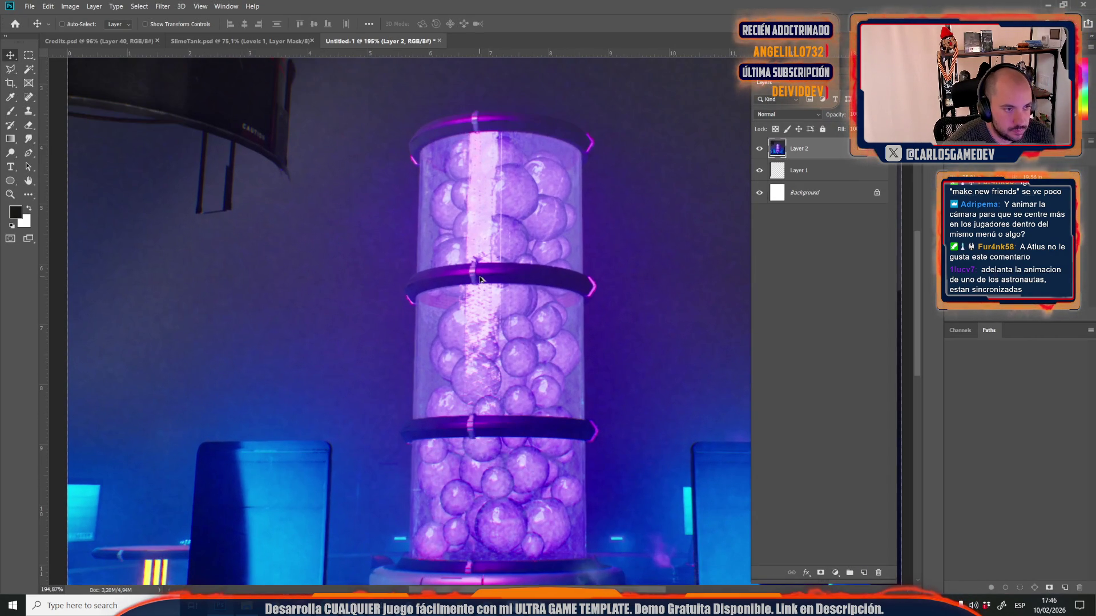
left_click(27, 55)
mouse_move(400, 103)
left_mouse_down()
mouse_move(666, 384)
mouse_move(594, 525)
mouse_move(608, 578)
mouse_move(622, 583)
left_mouse_up()
scroll(411, 484, "down", 1)
left_click(368, 575)
mouse_move(369, 578)
left_mouse_down()
mouse_move(624, 122)
mouse_move(623, 85)
left_mouse_up()
key("Delete")
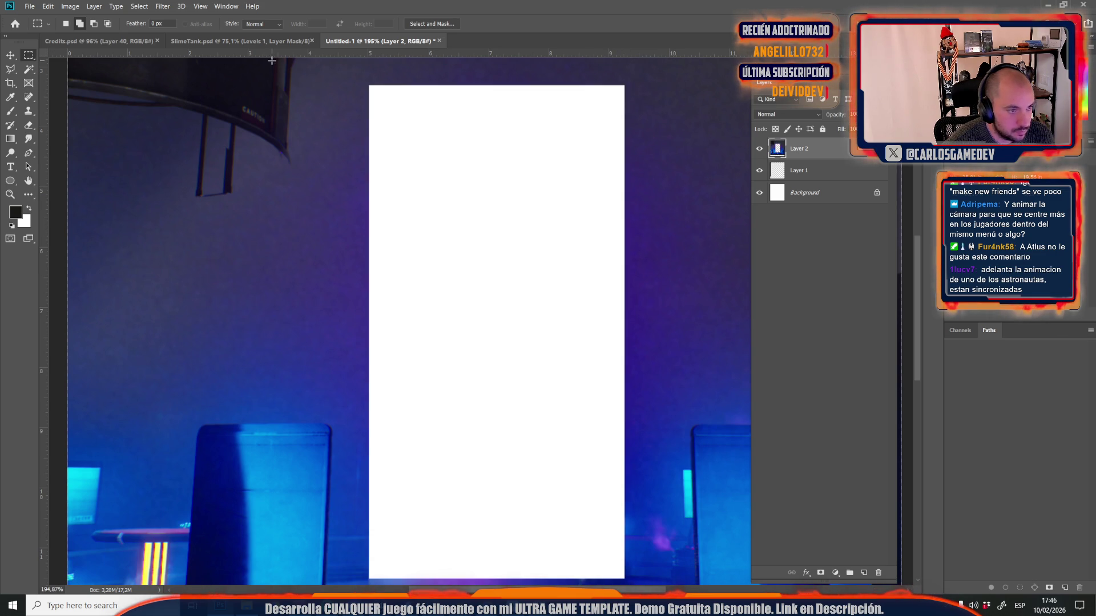
- Create a new document sized to the copy and paste the tank into it
left_click(29, 6)
left_click(36, 17)
key("Return")
key("ctrl+v")
left_click(30, 70)
- Select the dark strip left of the tank and trace the tank's edge with the Polygonal Lasso
scroll(484, 210, "up", 3, "alt")
left_click(408, 278)
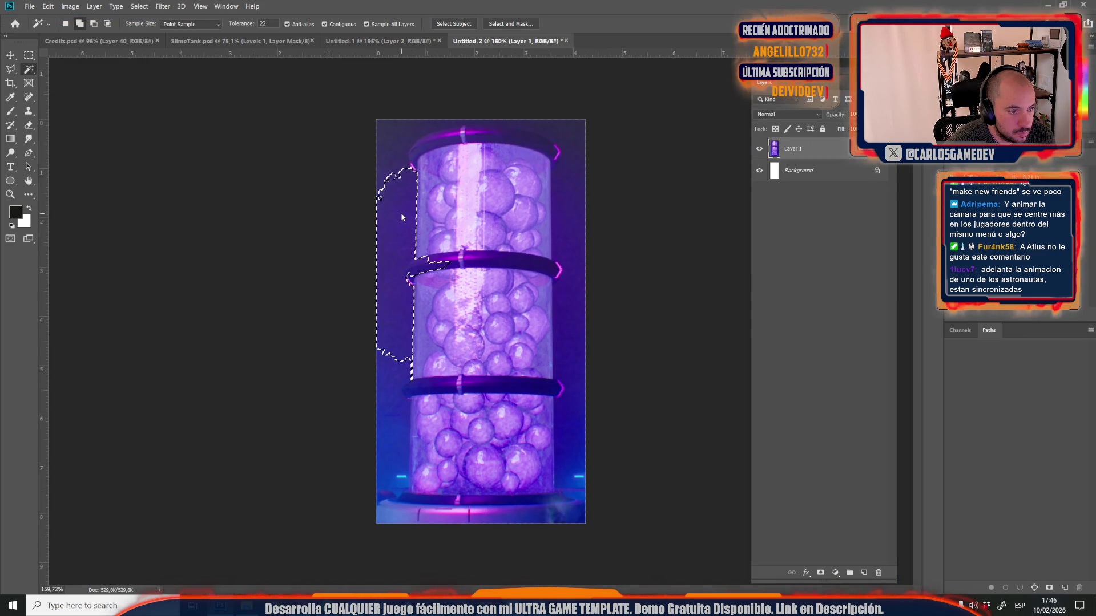
scroll(408, 278, "up", 5, "alt")
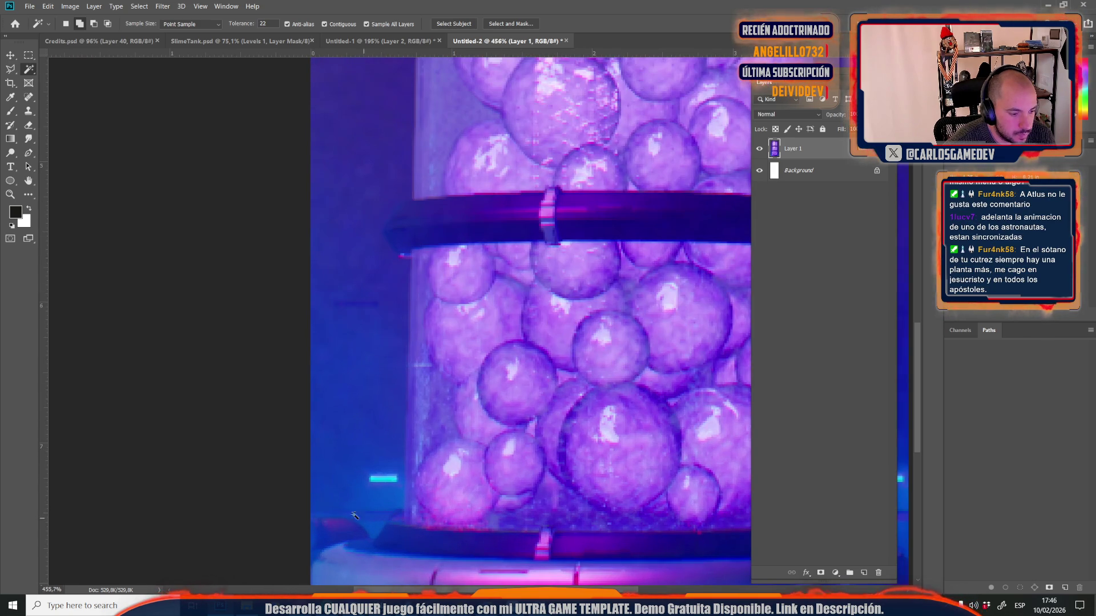
left_click(11, 69)
left_click(308, 522)
left_click(404, 516)
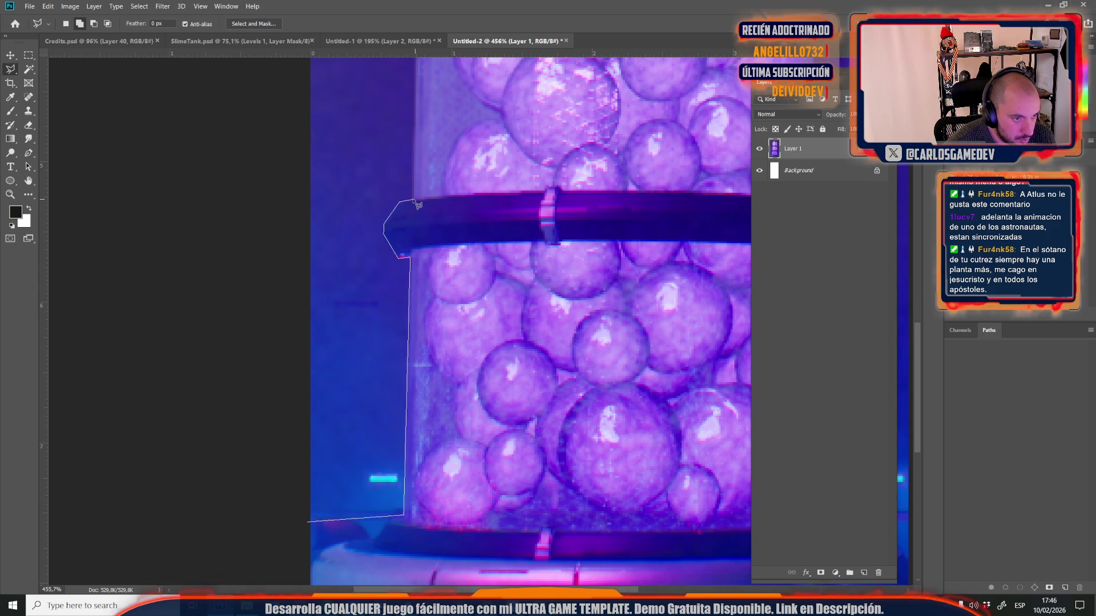
scroll(406, 207, "up", 5)
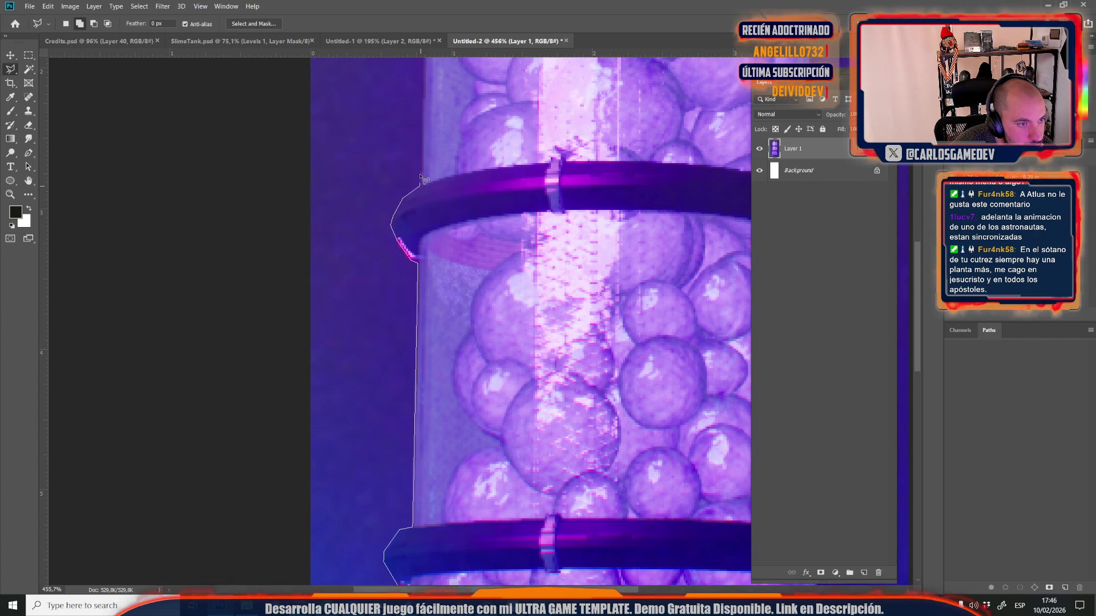
scroll(423, 190, "up", 4)
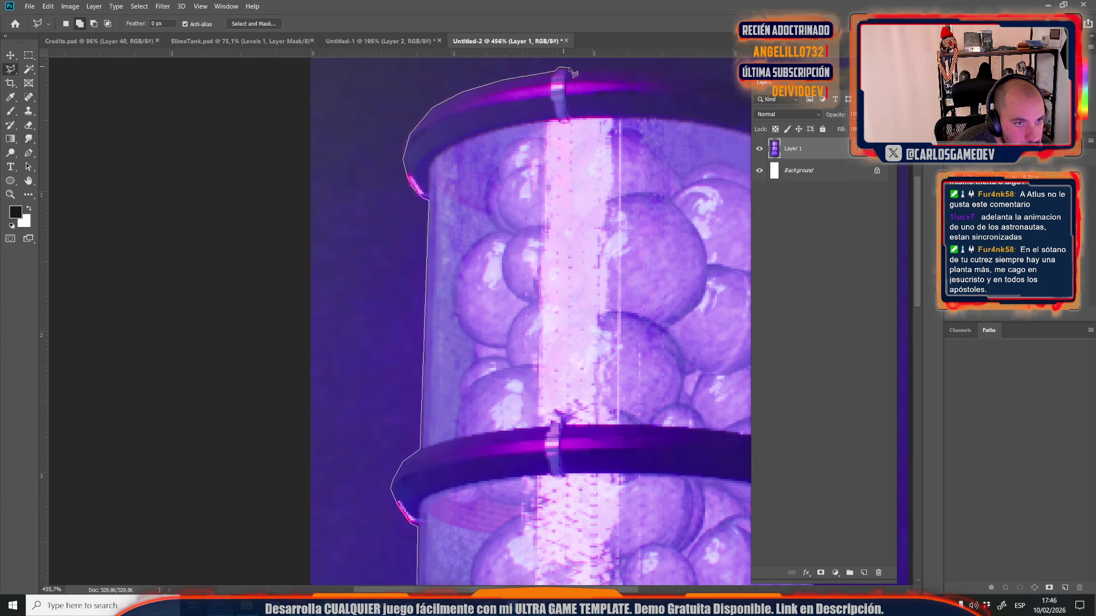
left_click(508, 73)
left_click(245, 122)
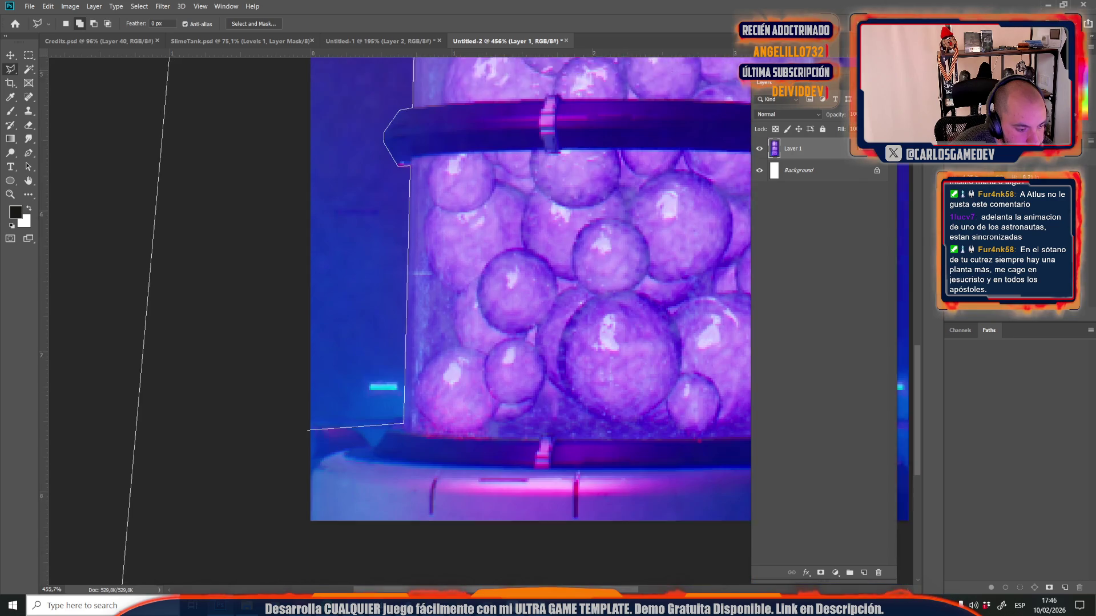
double_click(253, 401)
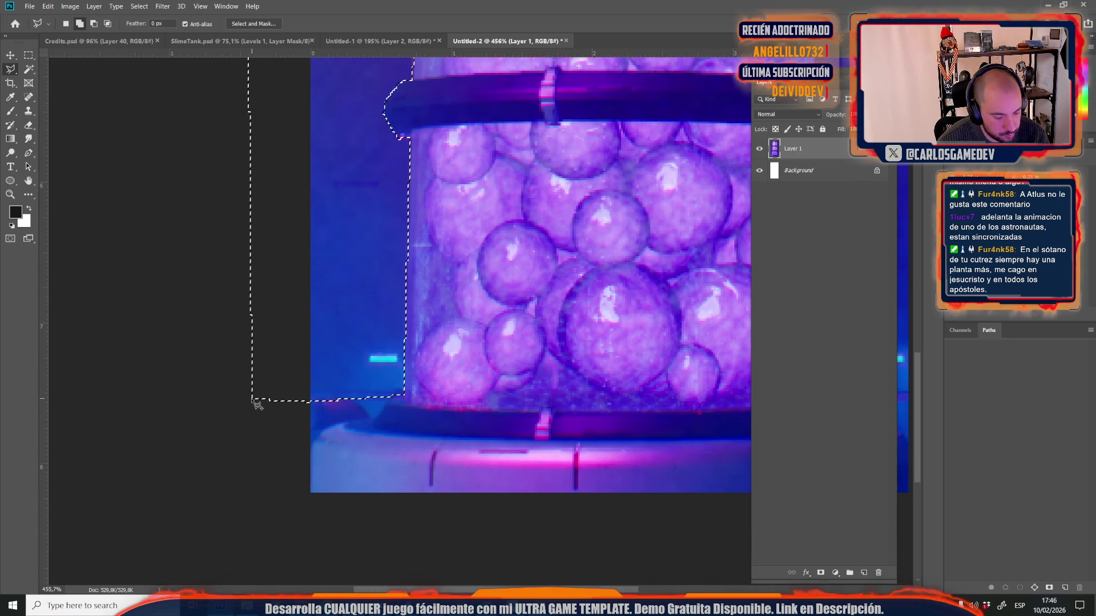
- Delete the background left of the tank and hide the white Background layer
key("Delete")
key("ctrl+z")
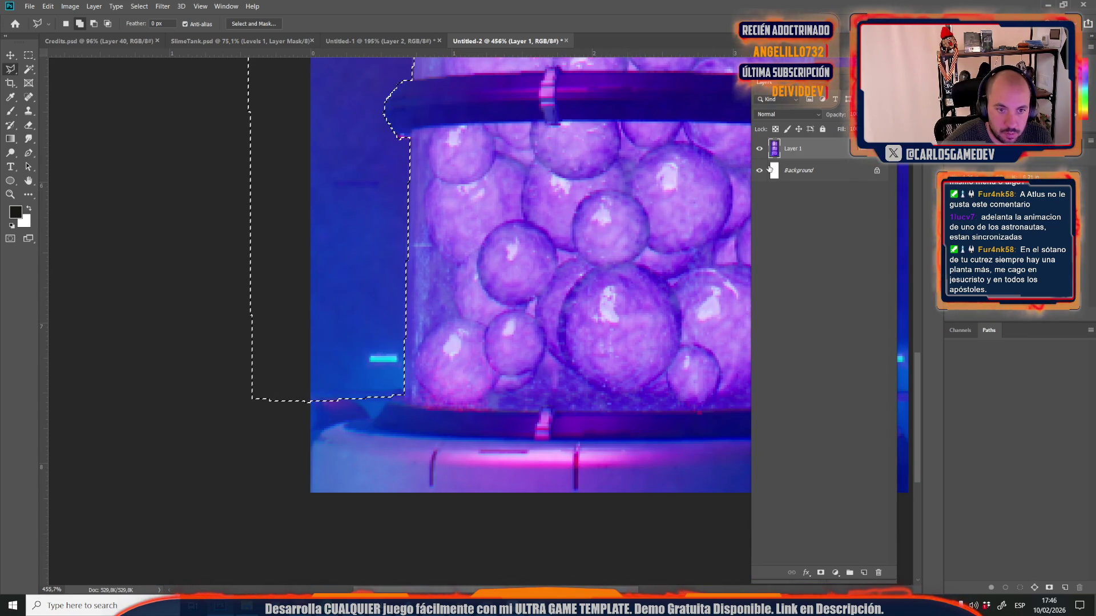
key("Delete")
left_click(759, 170)
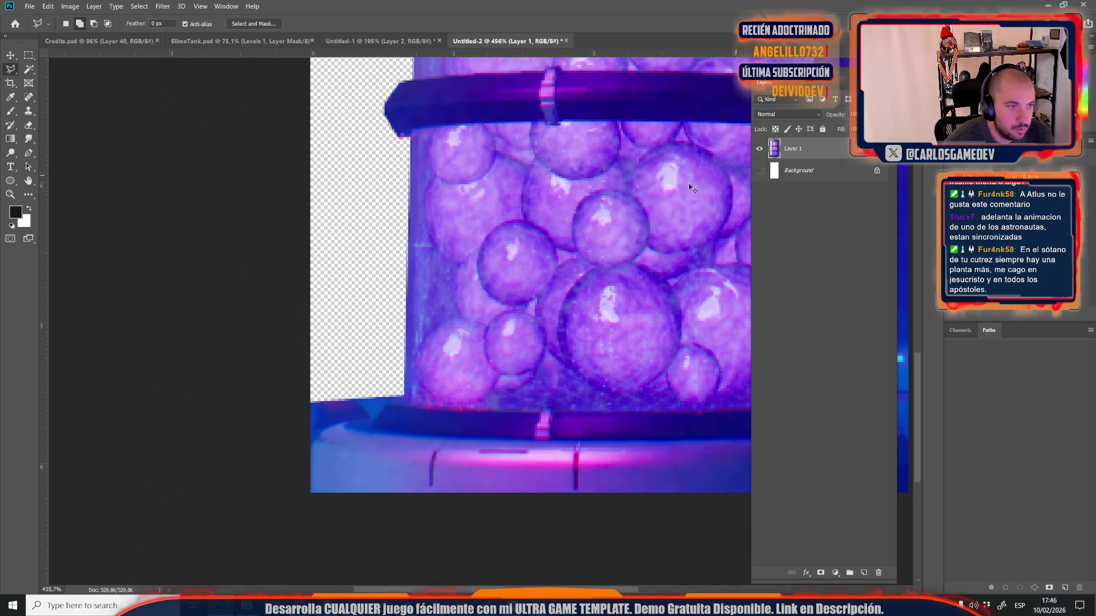
- Trace and delete the purple background on the right side of the tank
scroll(310, 309, "down", 5)
scroll(565, 182, "up", 6)
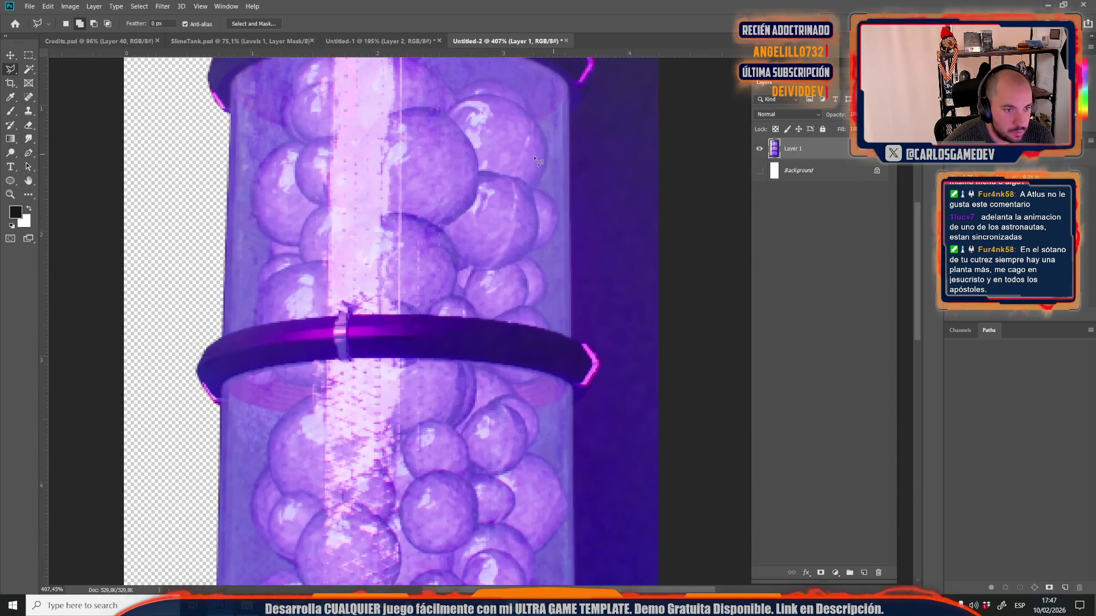
scroll(347, 274, "up", 3)
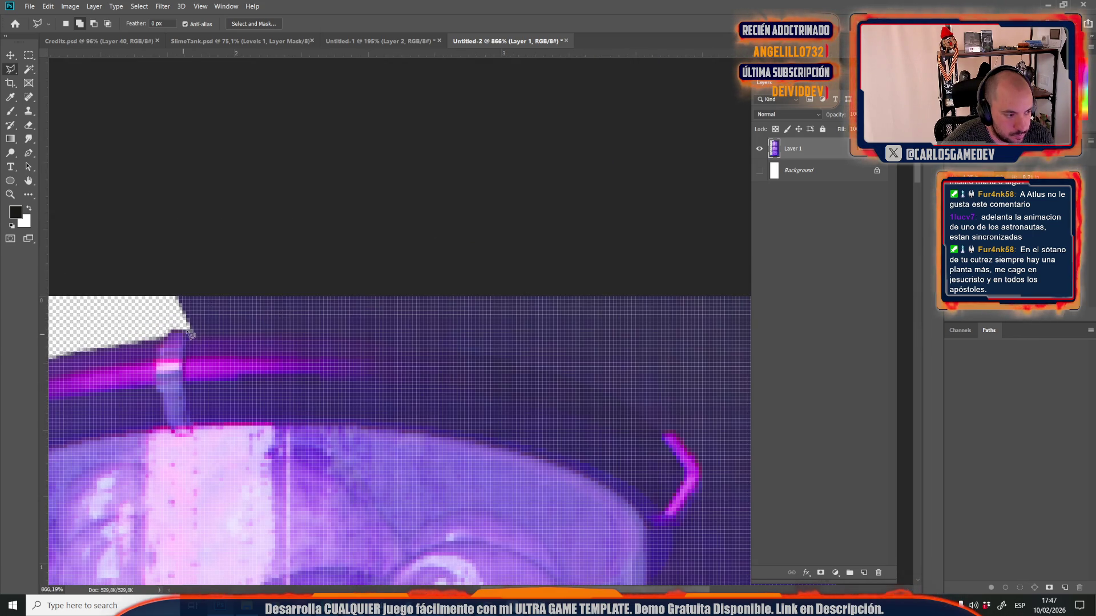
scroll(203, 326, "down", 3)
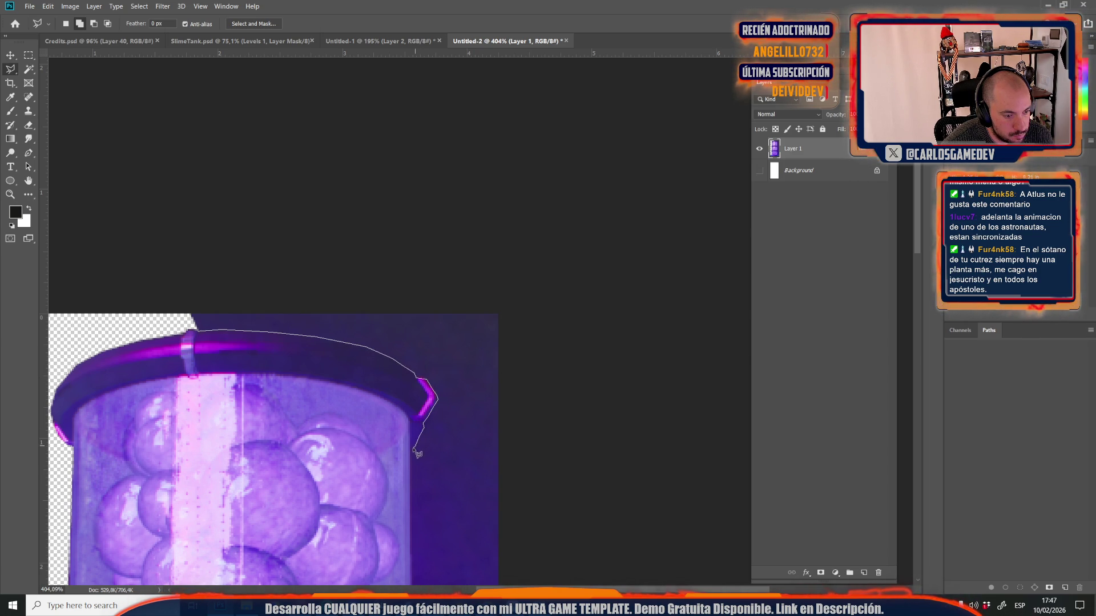
scroll(415, 455, "down", 3)
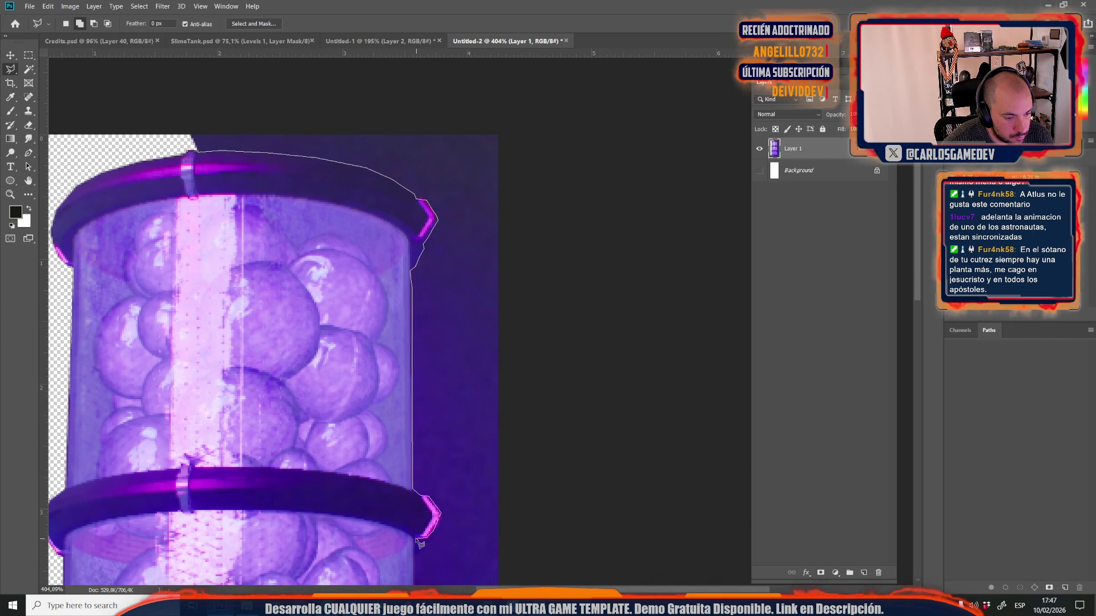
scroll(419, 544, "down", 5)
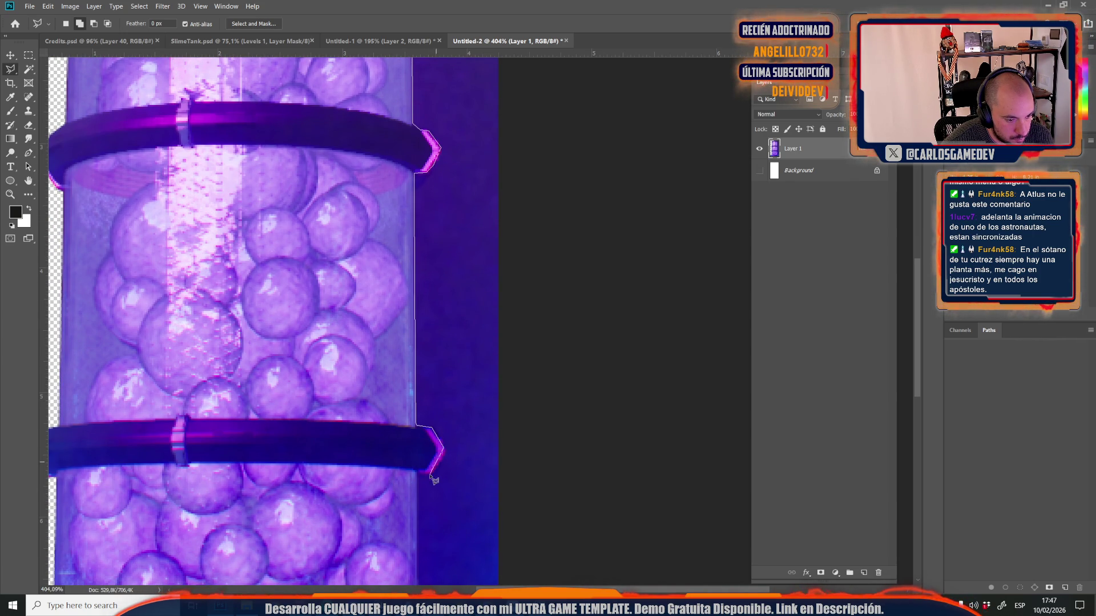
scroll(422, 479, "down", 4)
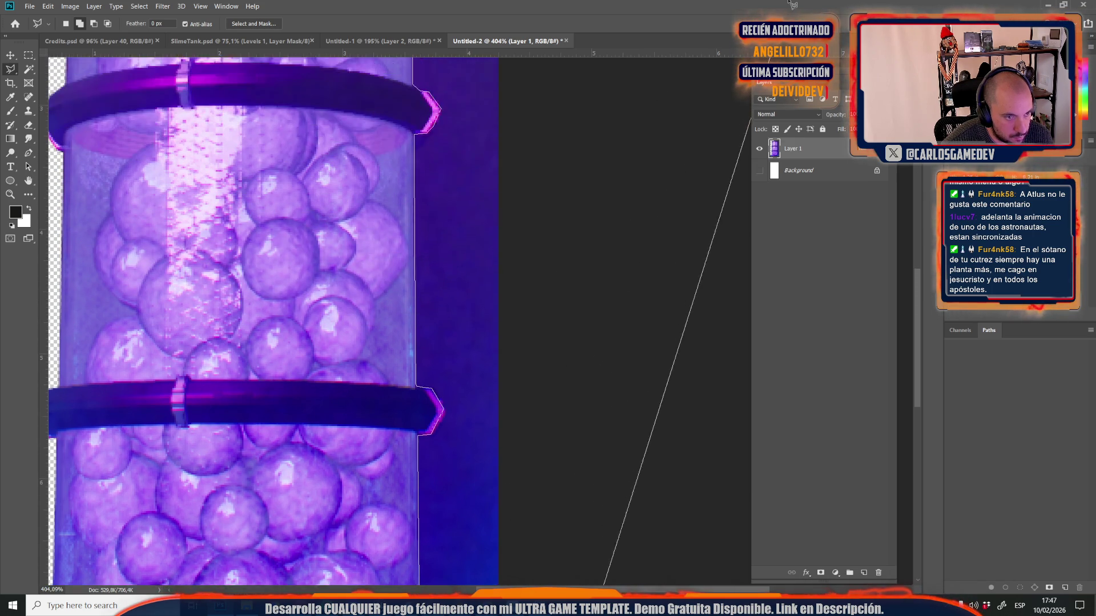
left_click(742, 98)
double_click(433, 180)
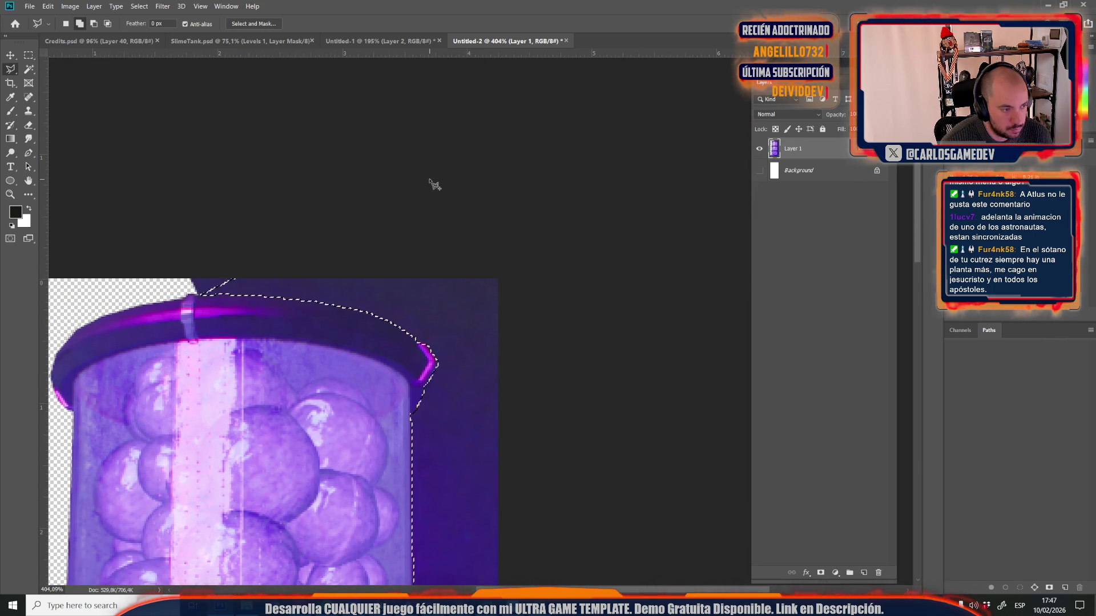
key("Delete")
key("ctrl+d")
- Delete the leftover dark purple sliver above the jar
scroll(186, 272, "up", 3)
left_click(189, 289)
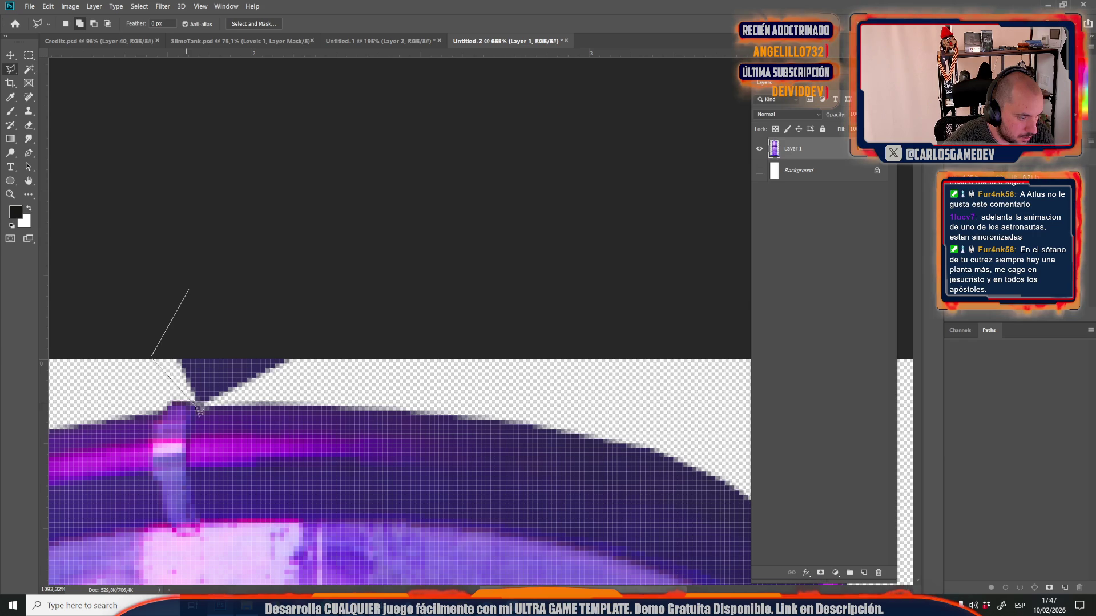
double_click(266, 293)
key("Delete")
key("ctrl+d")
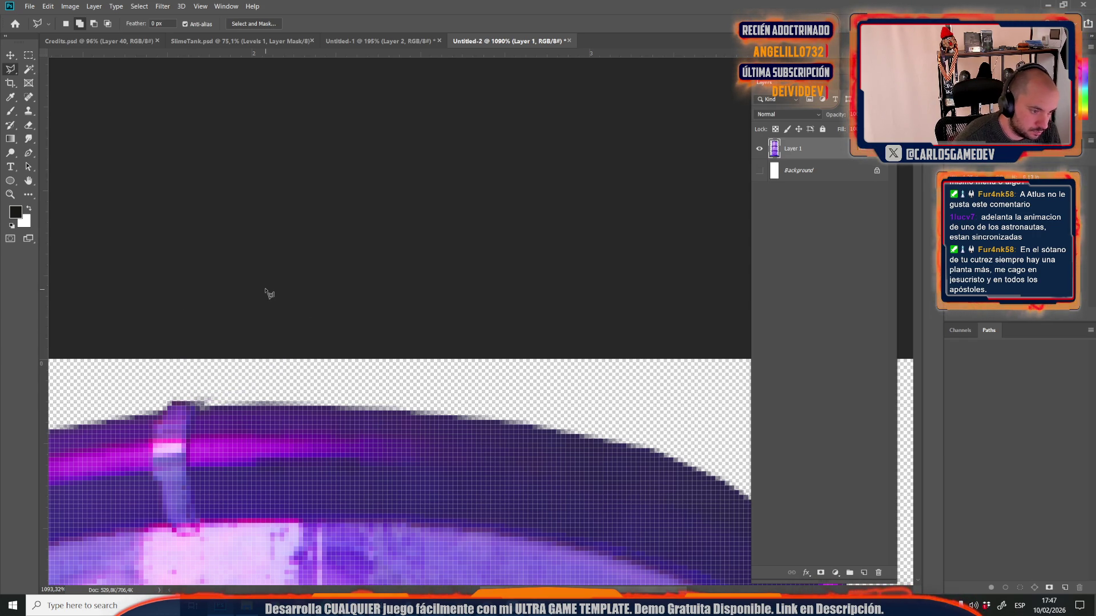
scroll(267, 292, "down", 10)
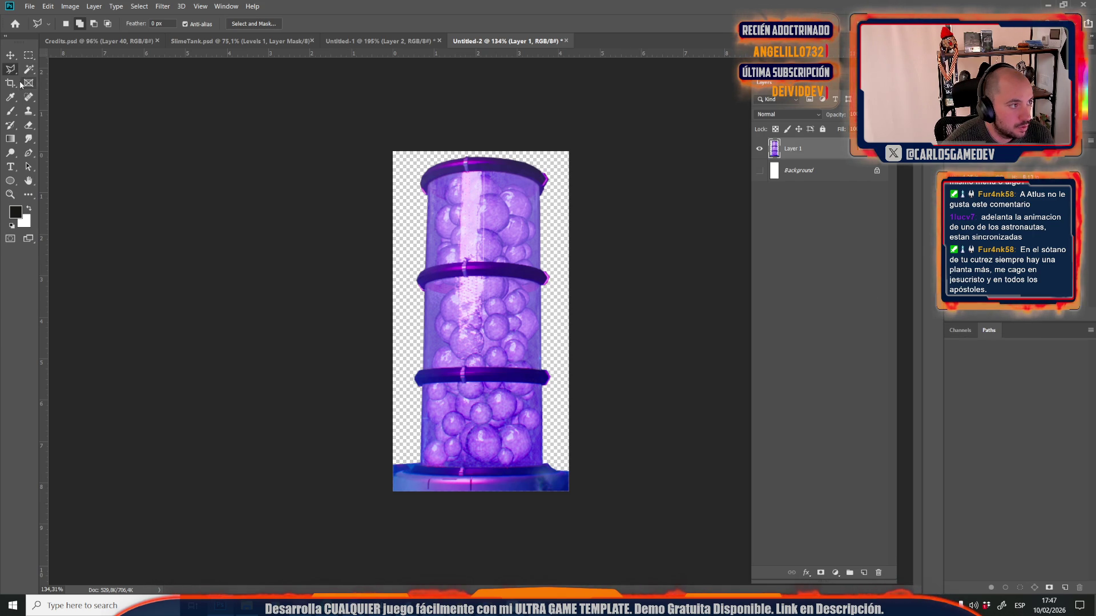
left_click(29, 57)
- Show the Channels panel and step back twice to restore the deleted right and left background
key("ctrl+a")
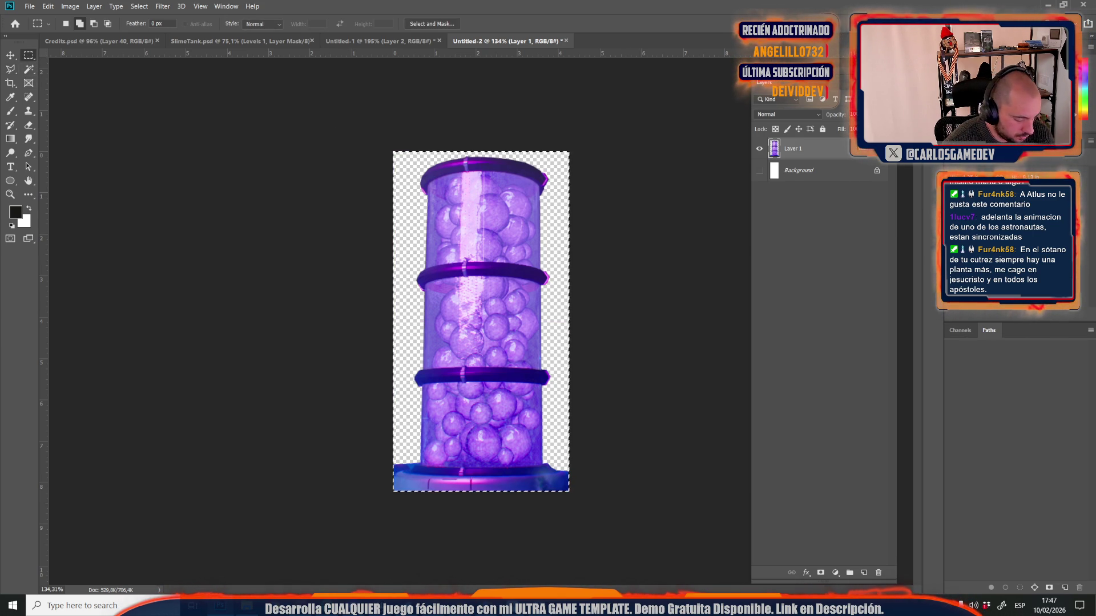
left_click(959, 330)
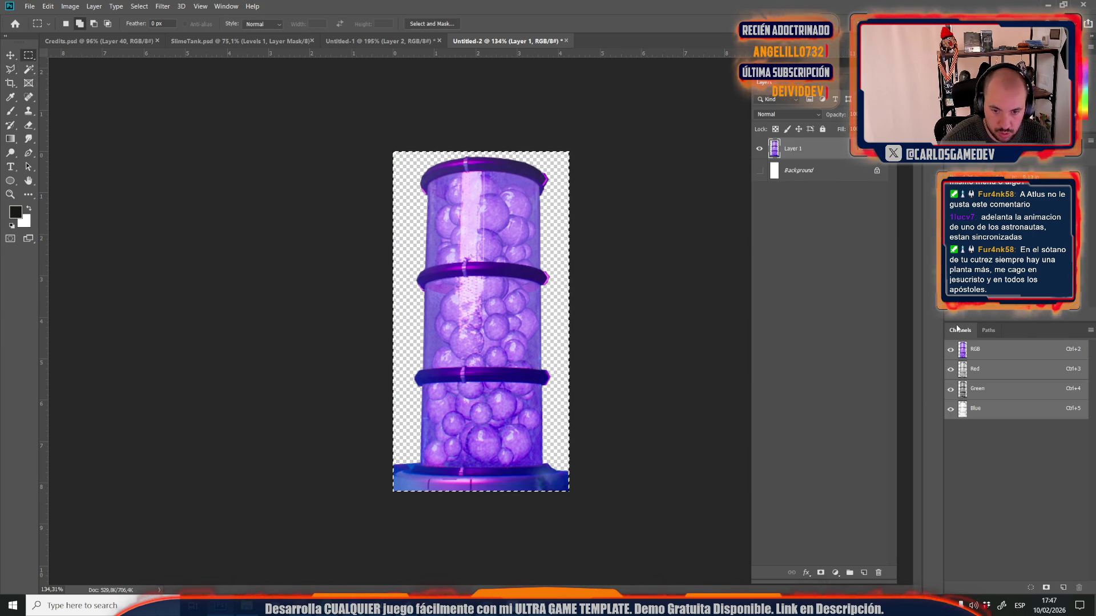
key("ctrl+d")
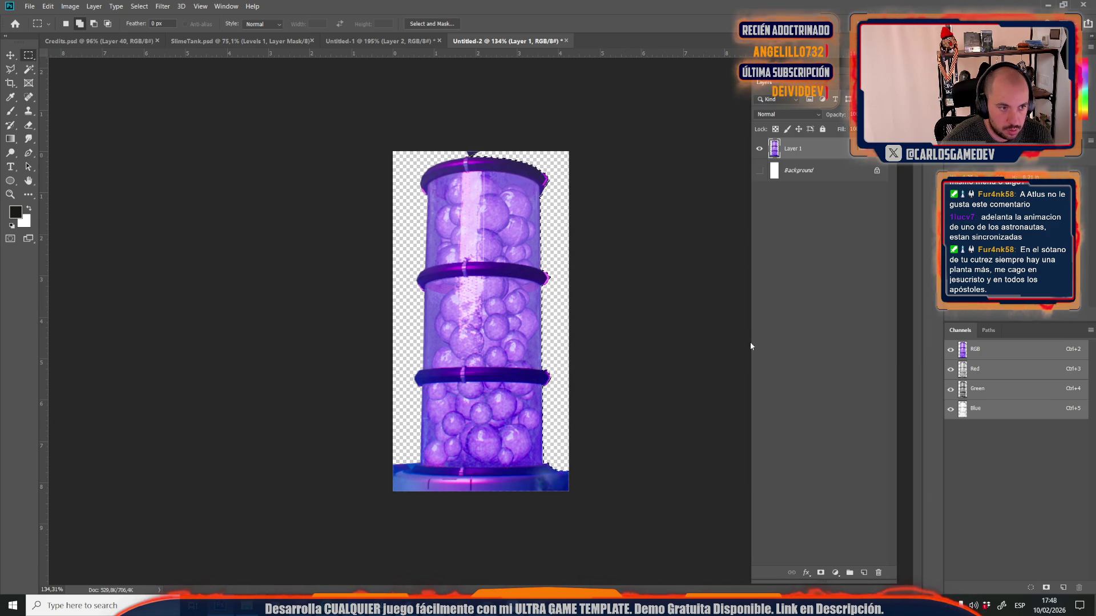
key("ctrl+shift+z")
key("ctrl+shift+z")
key("ctrl+shift+z")
key("ctrl+shift+z")
key("ctrl+shift+z")
key("ctrl+shift+z")
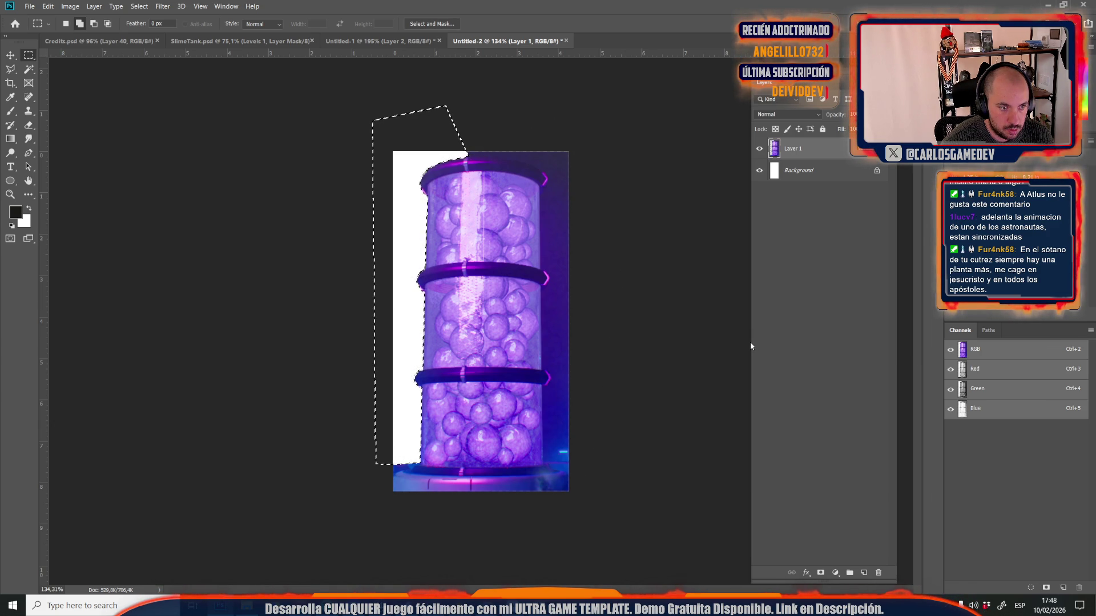
key("ctrl+shift+z")
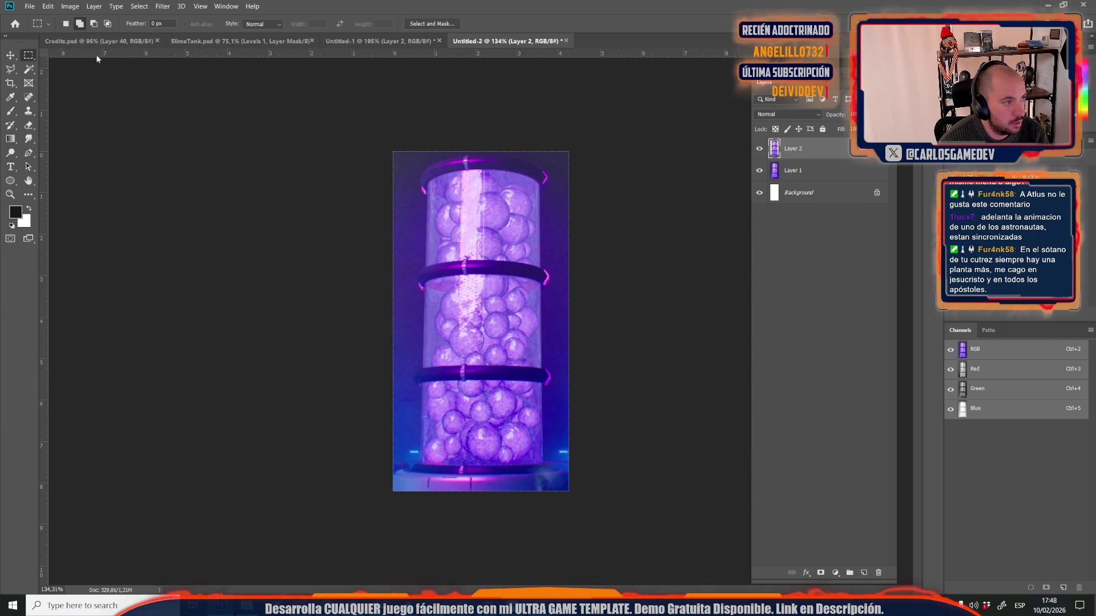
left_click(13, 56)
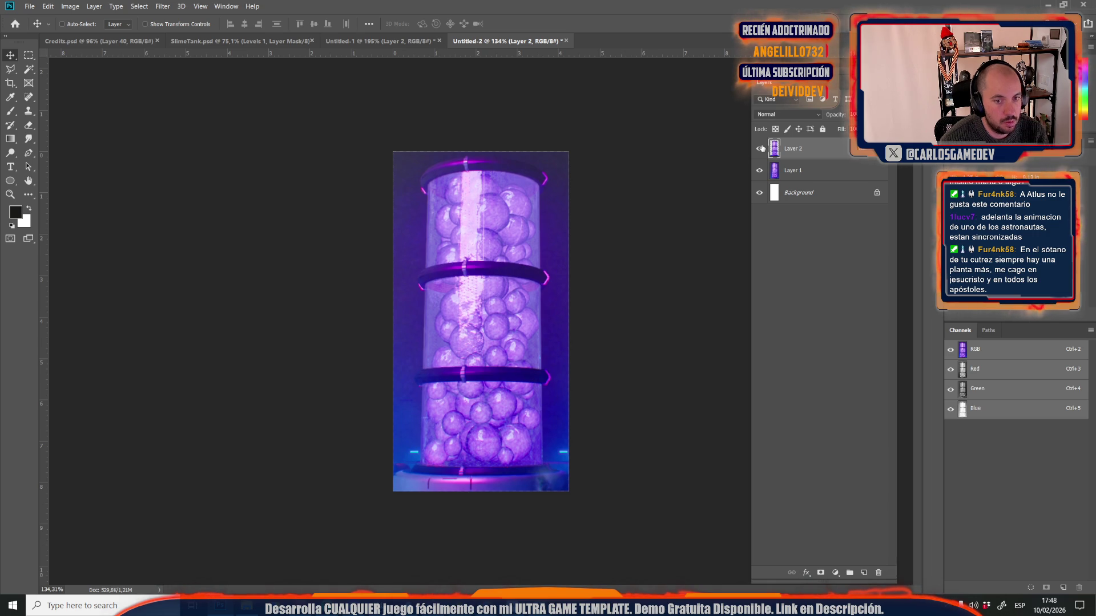
- Load the tank cut-out as a selection and save it as the Alpha 1 channel
left_click(775, 148, "ctrl")
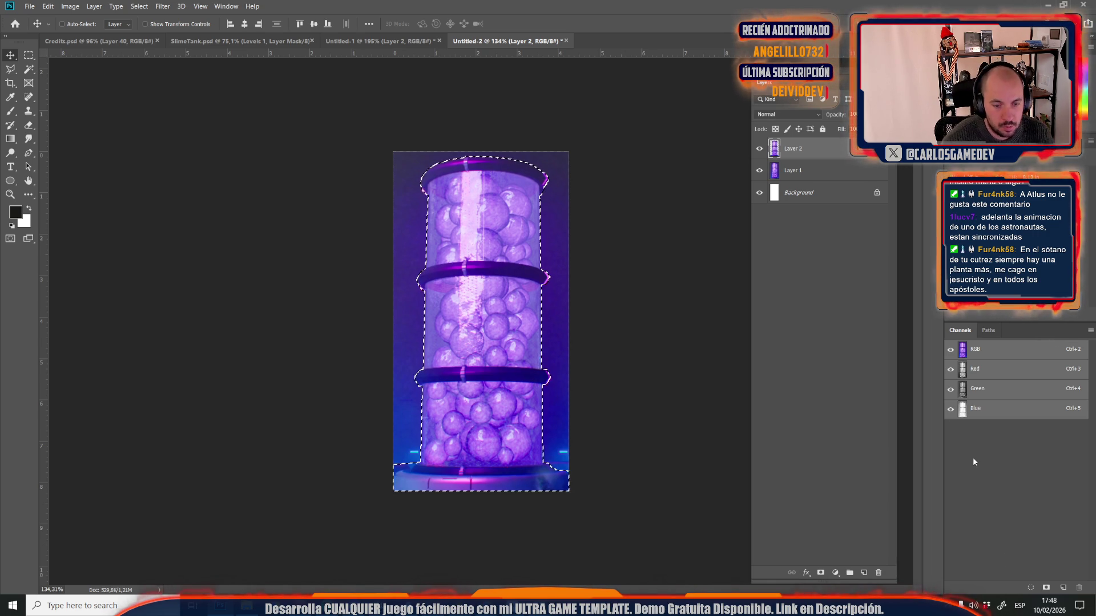
left_click(1047, 588)
key("ctrl+6")
key("ctrl+2")
left_click(70, 6)
left_click(97, 86)
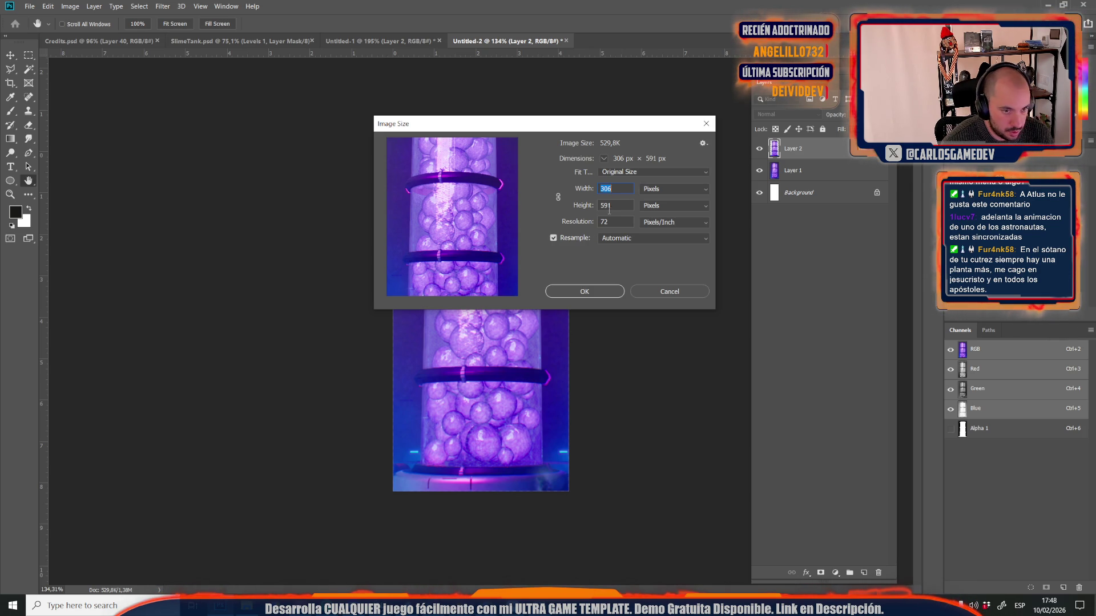
- Resize the image to a width of 256 px in Image Size
type("256")
key("Tab")
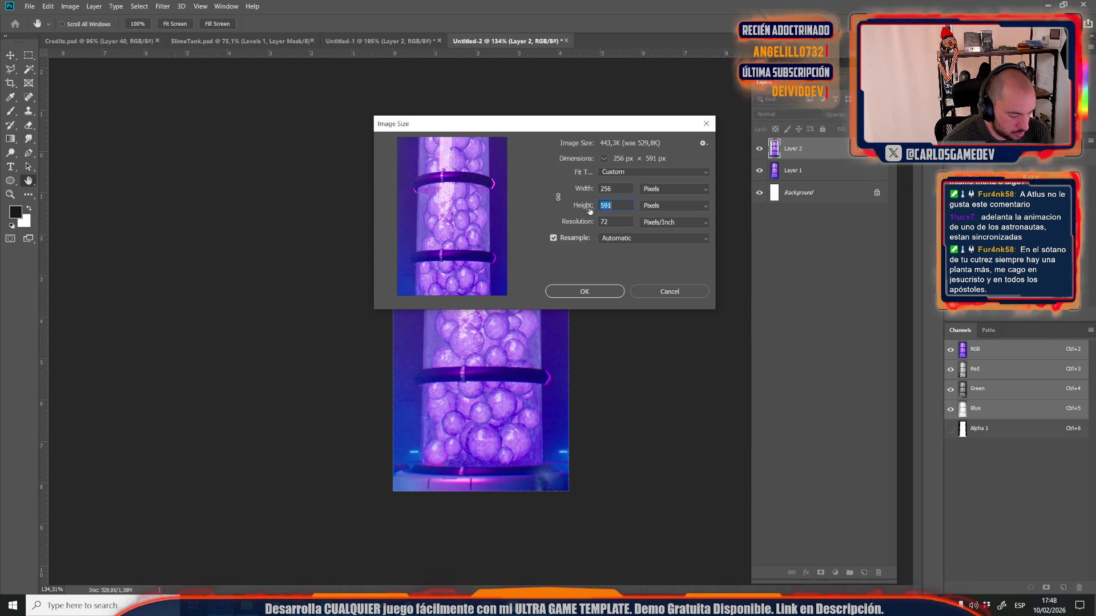
type("512")
left_click(565, 292)
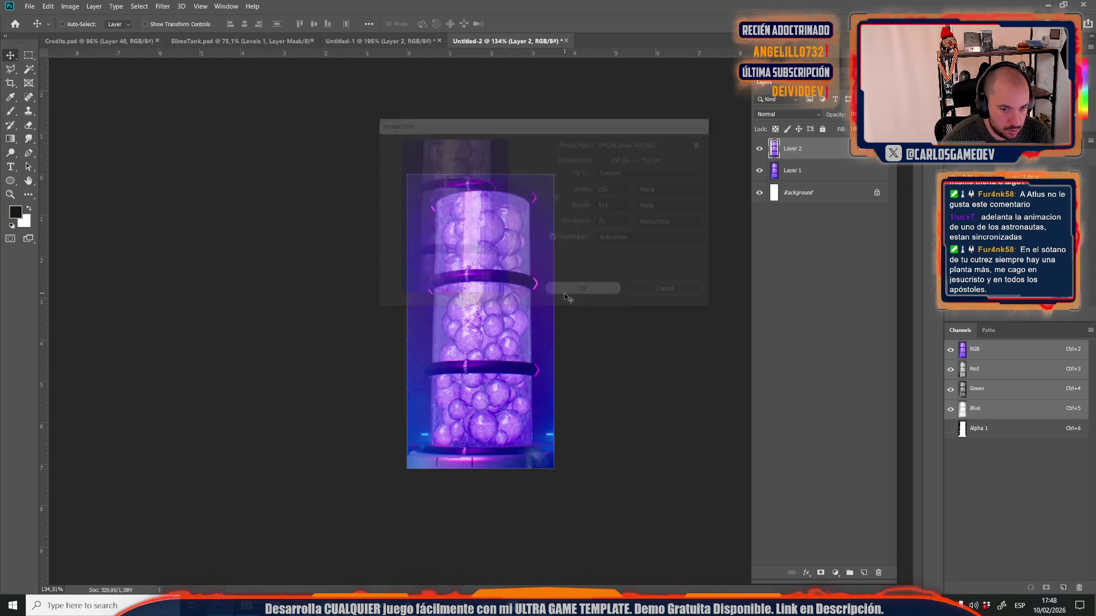
- Save the image as CupulaPng.psd, accepting the format options, and return to Unreal
key("ctrl+s")
type("CupulaPng")
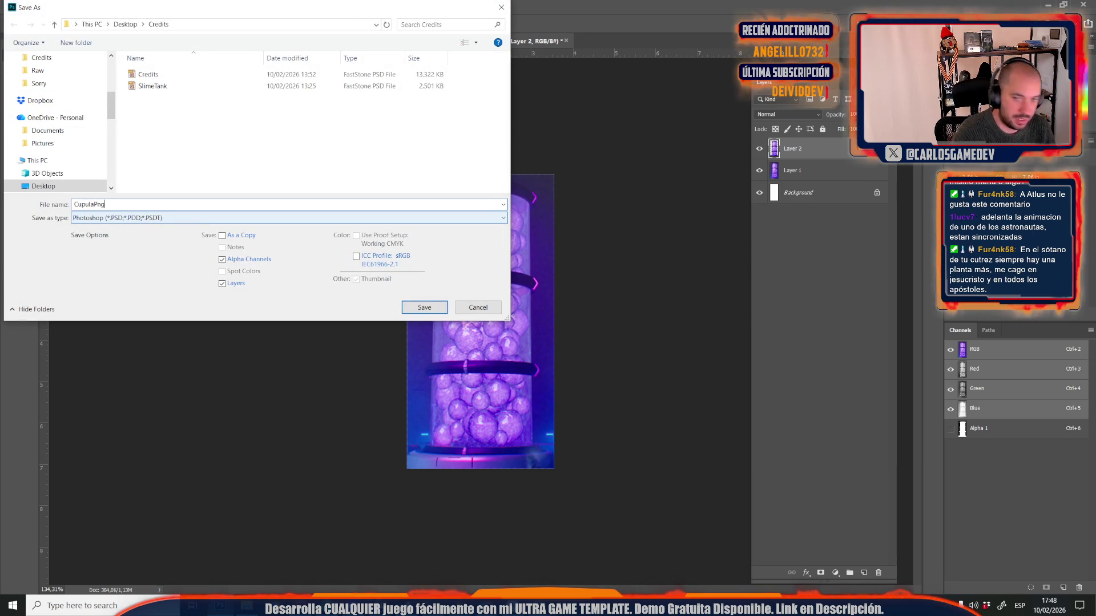
key("Return")
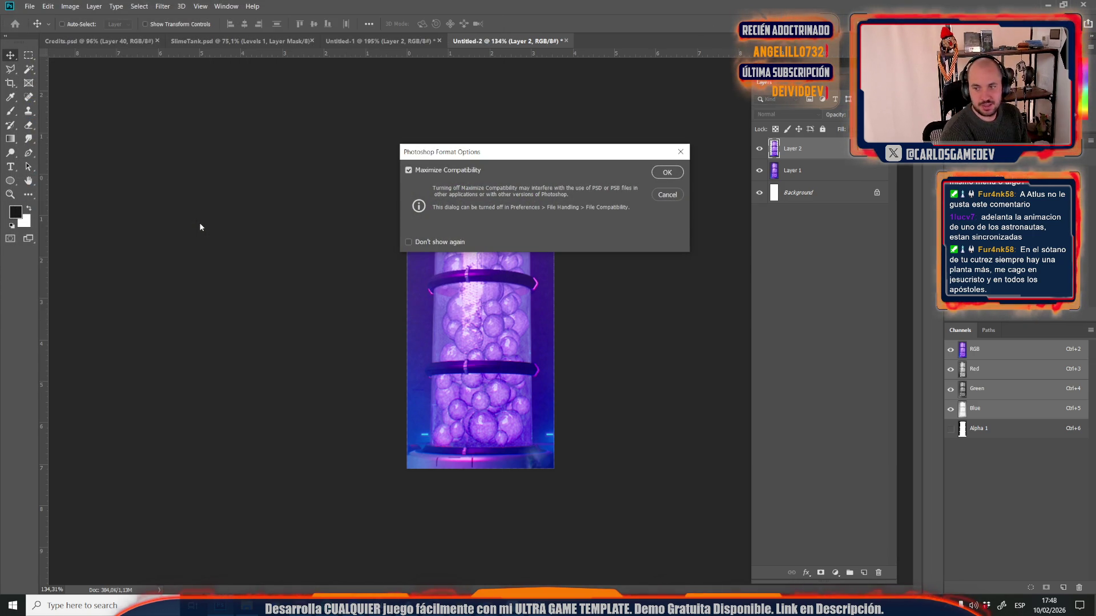
key("Return")
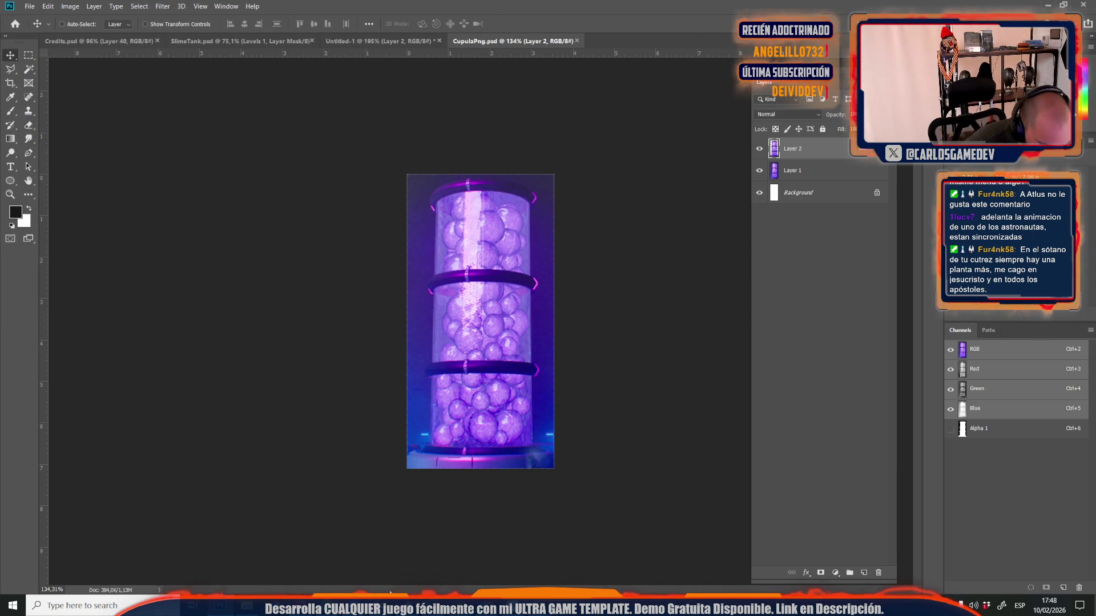
mouse_move(247, 606)
left_click(411, 553)
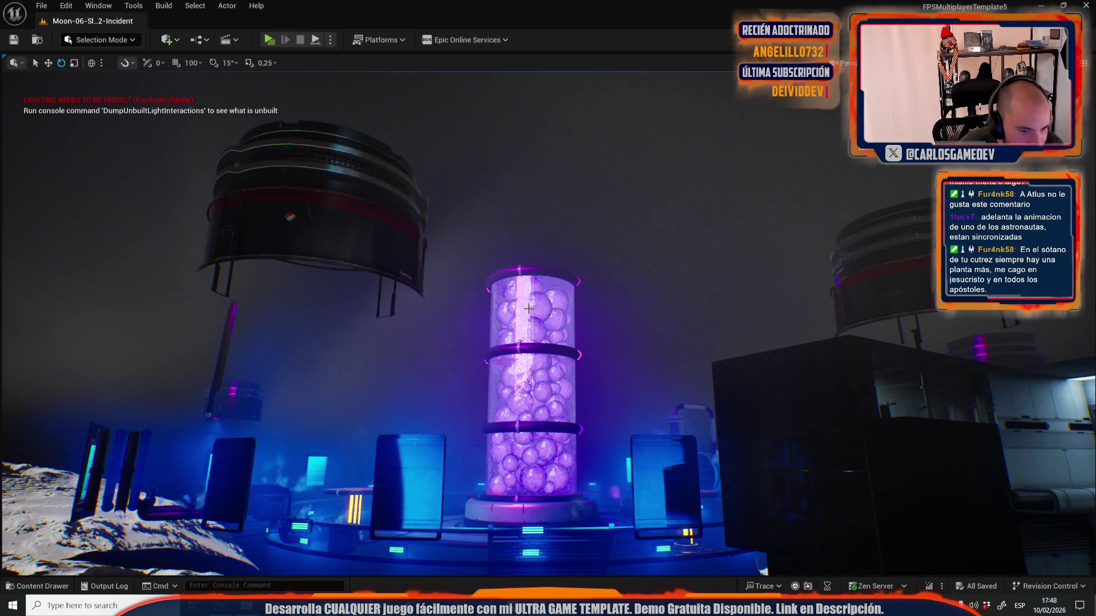
- Open Moon-03-Exterior and then Moon_MainMenuMap from Recent Levels
left_click(41, 5)
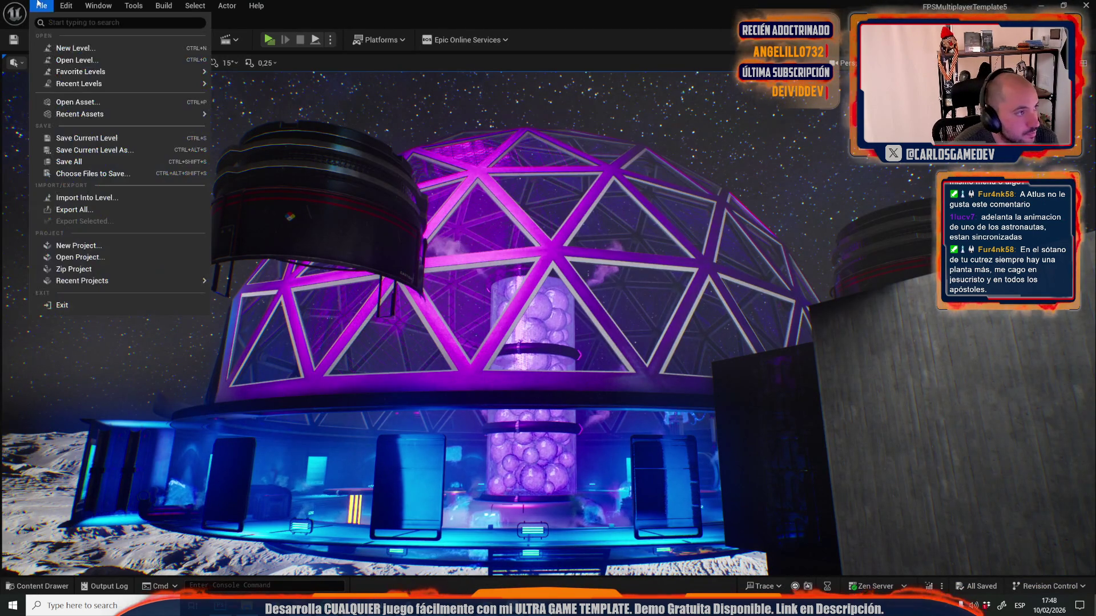
mouse_move(136, 84)
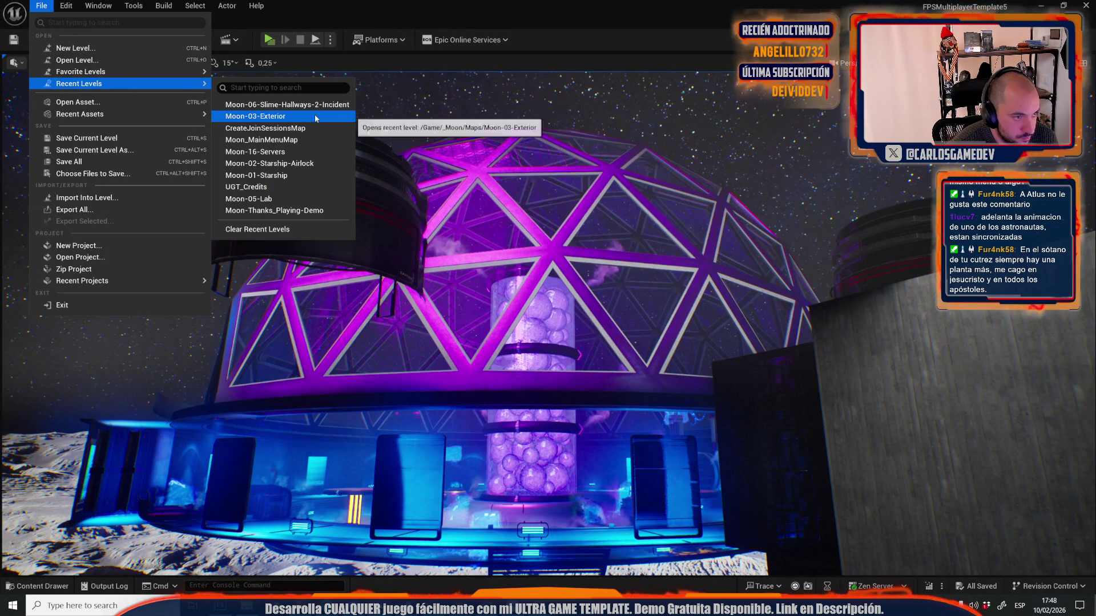
left_click(314, 114)
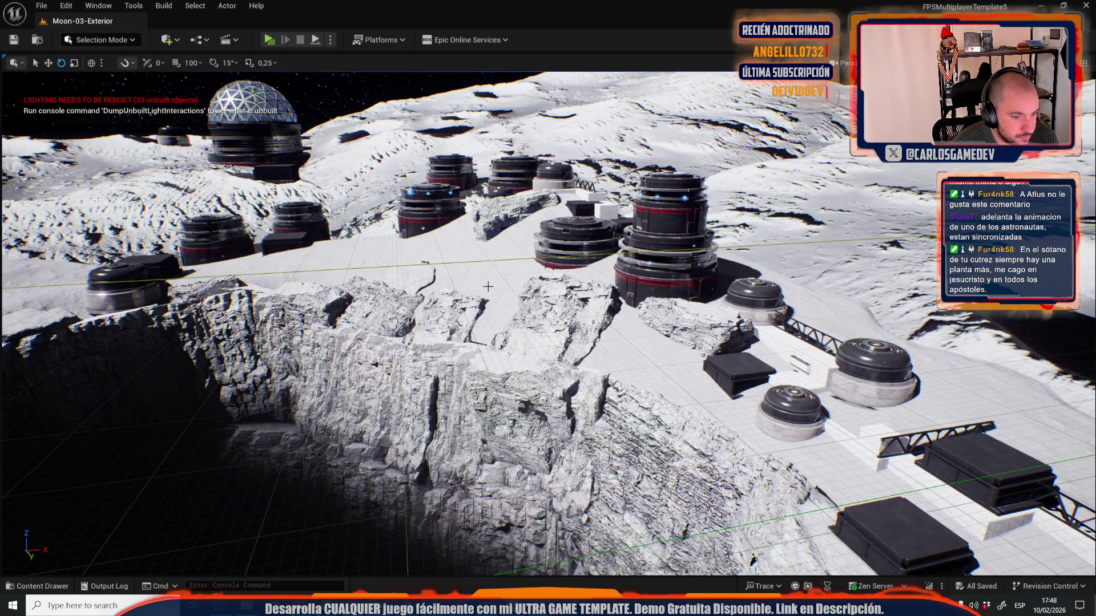
left_click(41, 5)
mouse_move(126, 87)
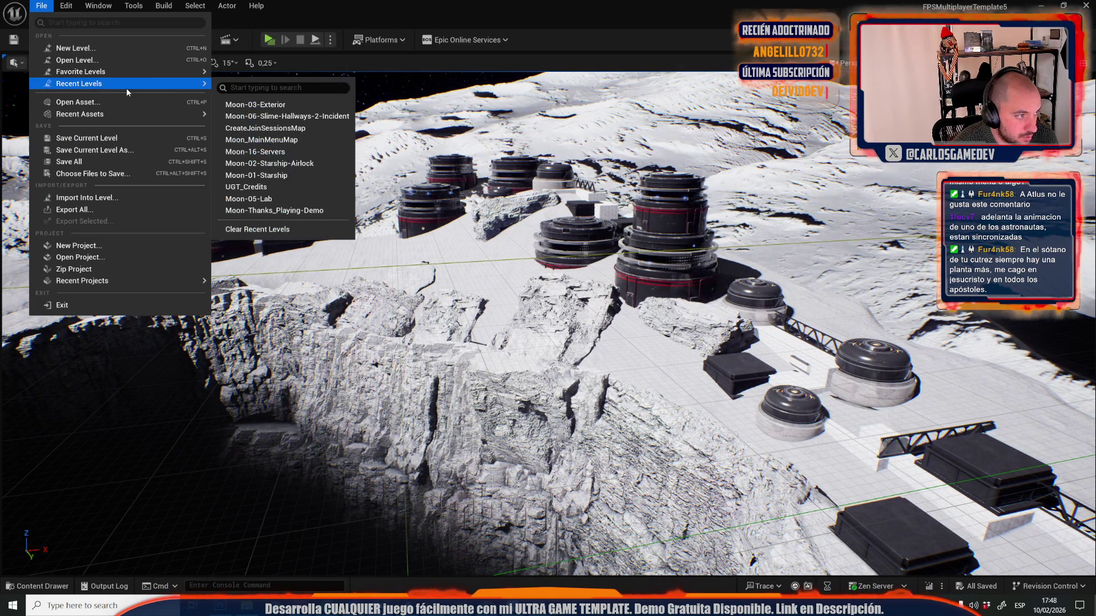
left_click(291, 140)
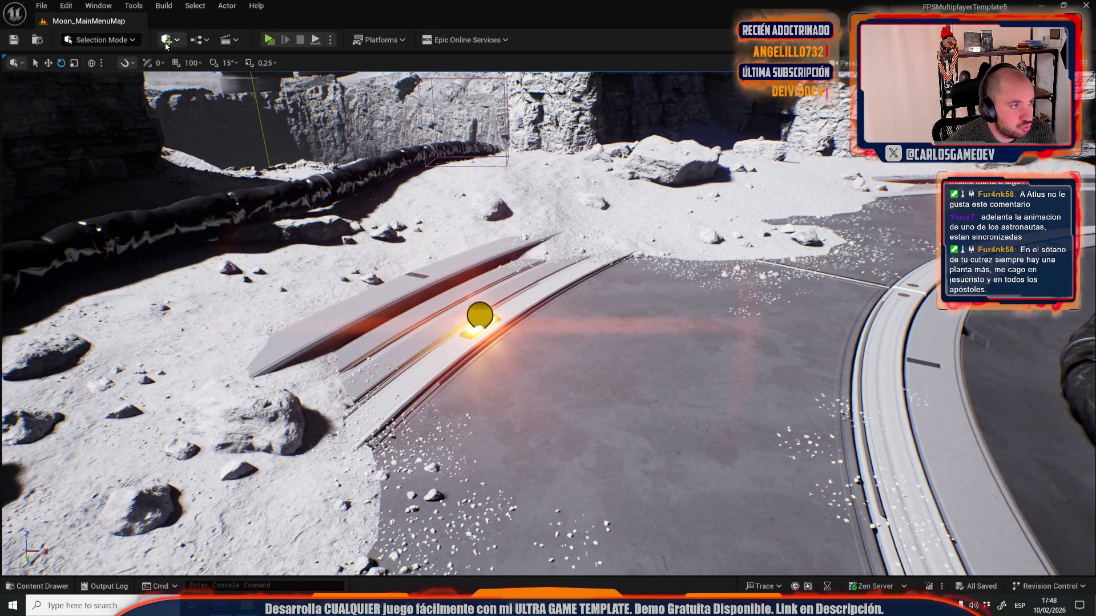
- Add a Plane shape to the level and switch to the move gizmo
left_click(166, 43)
mouse_move(229, 178)
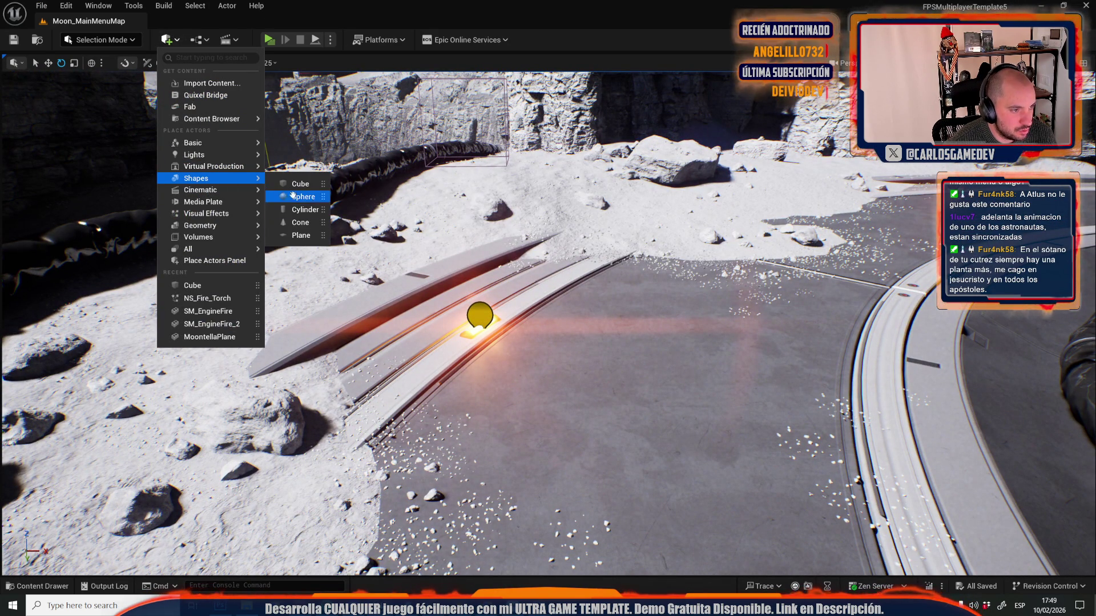
left_click(297, 235)
key("w")
key("ctrl+space")
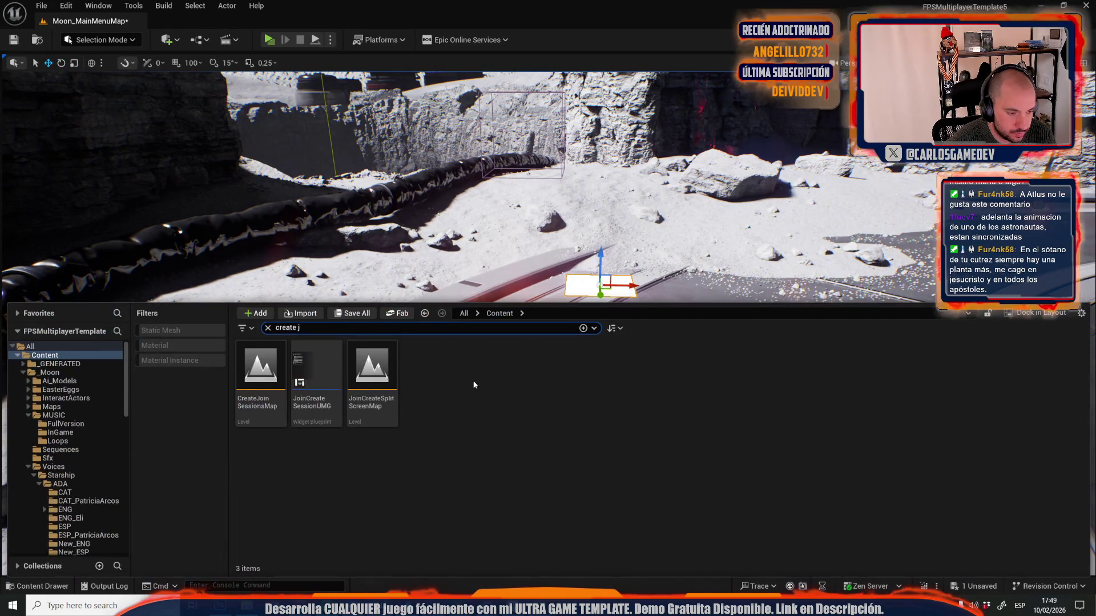
- Import the CupulaPng image from Desktop\Credits into the _Moon content folder
left_click(51, 372)
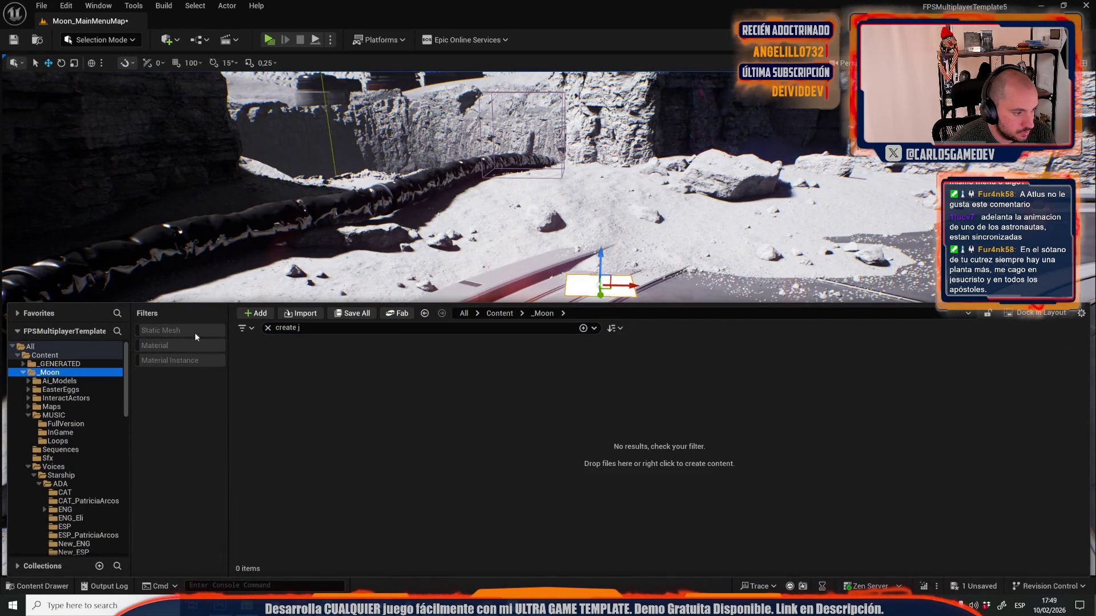
left_click(293, 315)
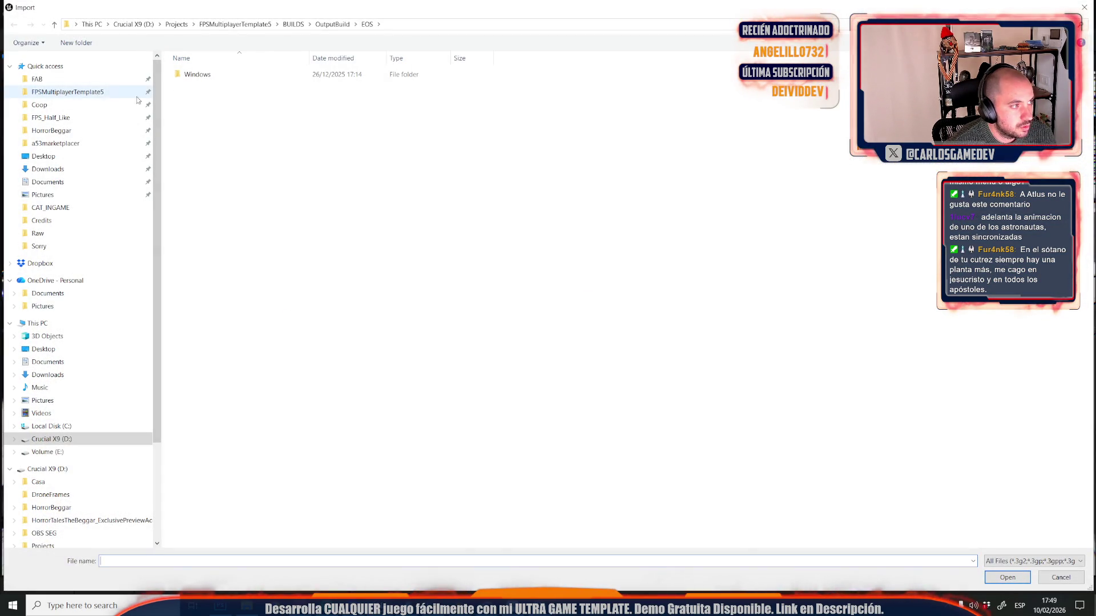
left_click(71, 224)
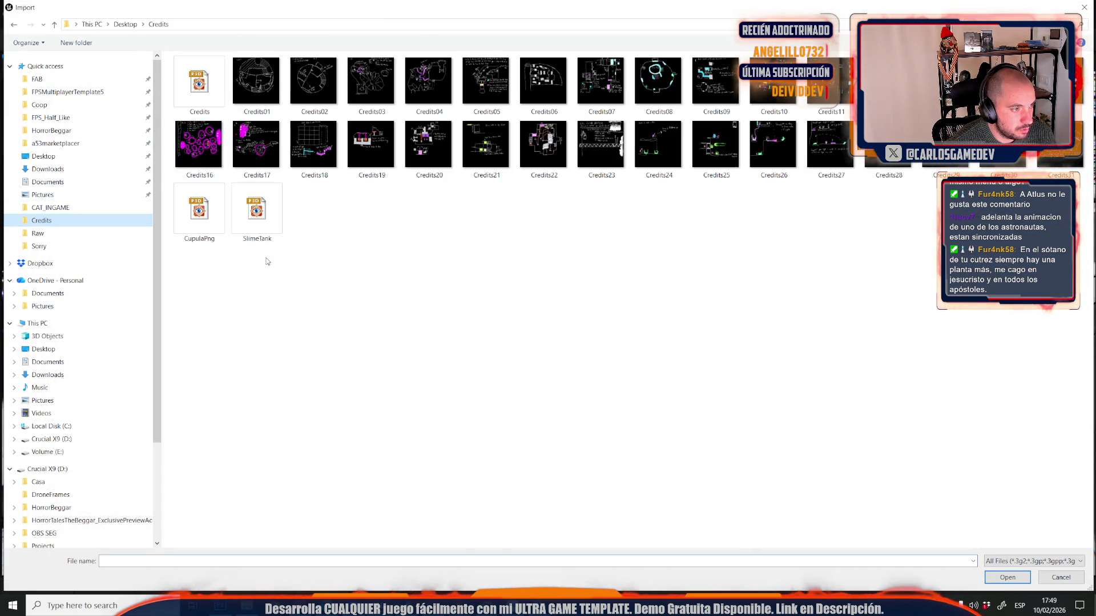
double_click(208, 215)
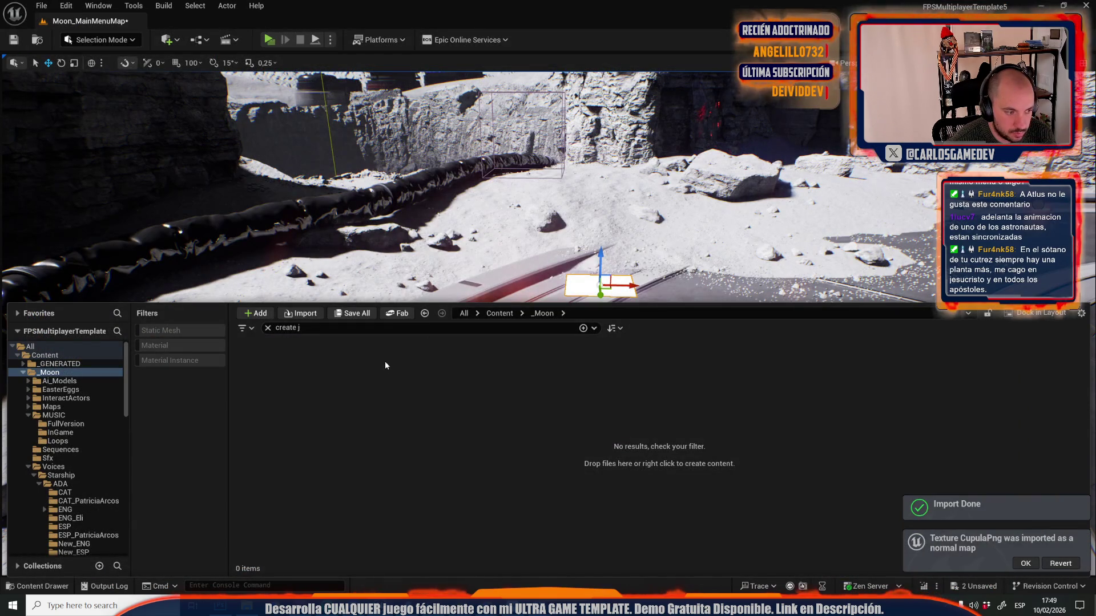
- Create a material from the CupulaPng texture and keep the name CupulaPng_Mat
left_click(267, 329)
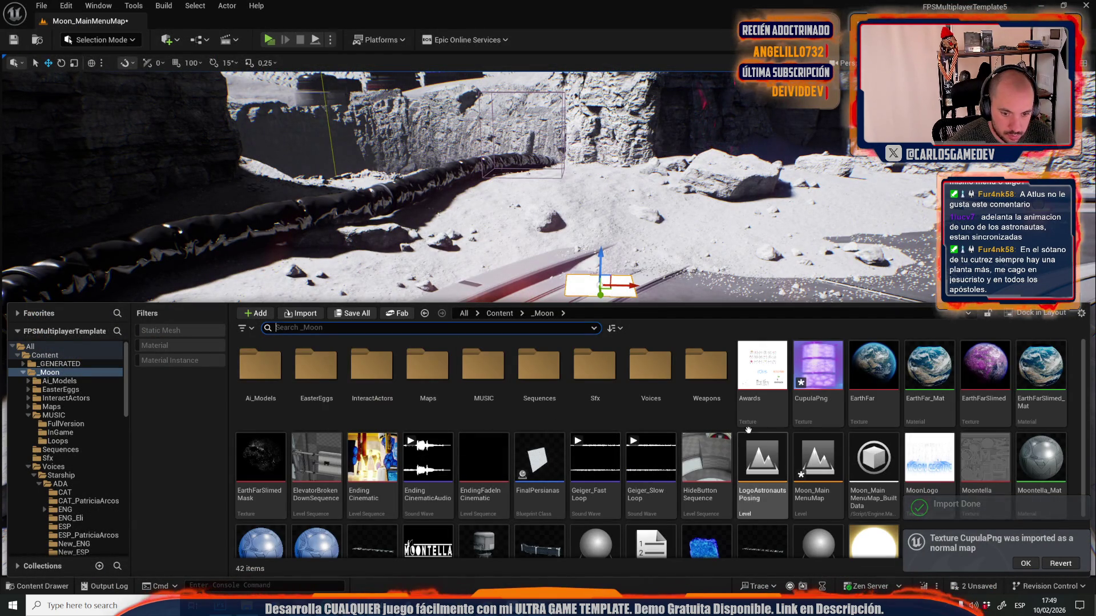
right_click(825, 372)
left_click(863, 155)
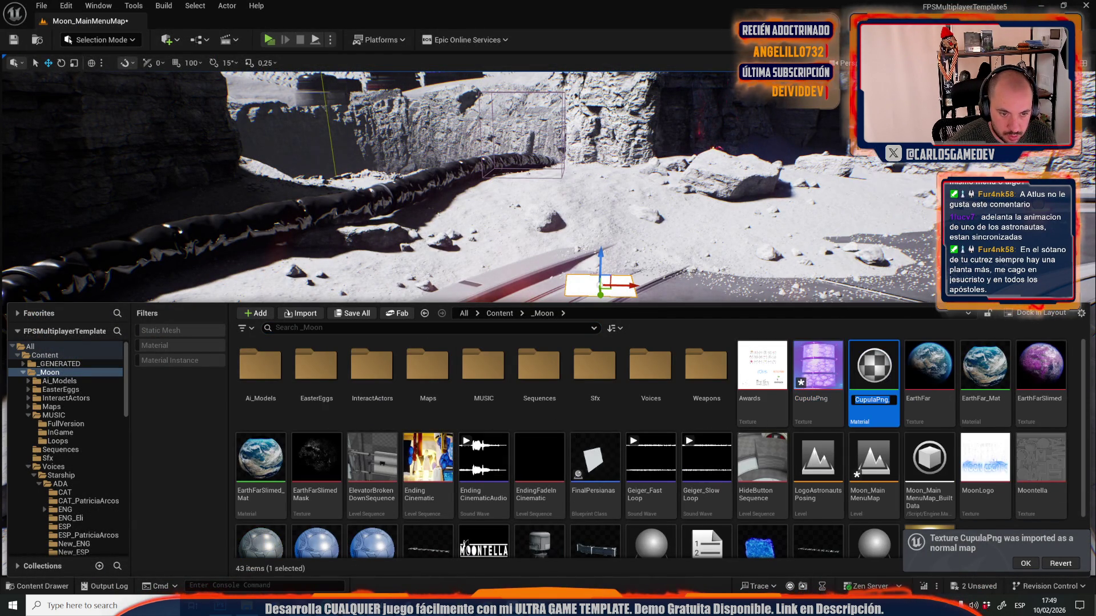
key("Return")
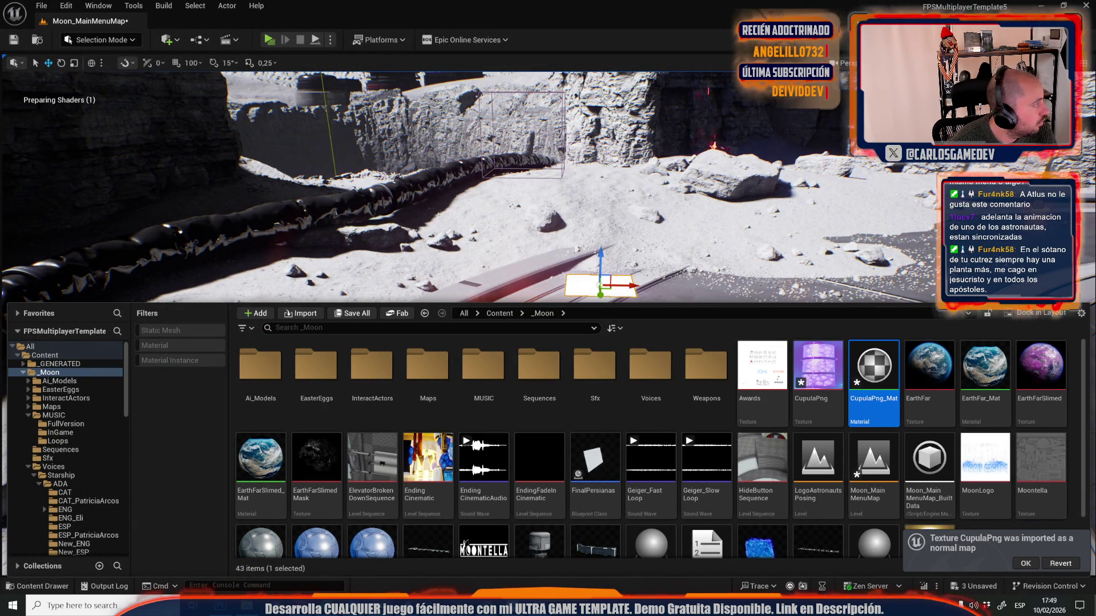
key("ctrl+space")
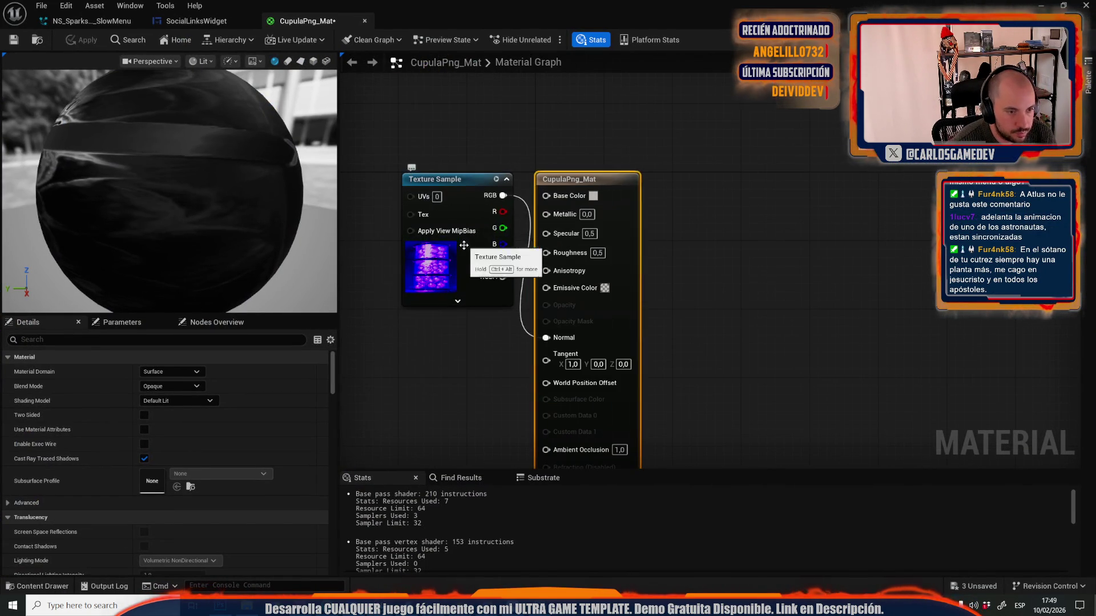
- Replace the broken Texture Sample with a fresh CupulaPng sample wired into Emissive Color
left_click_drag(453, 240, 411, 335)
left_click_drag(549, 336, 546, 195)
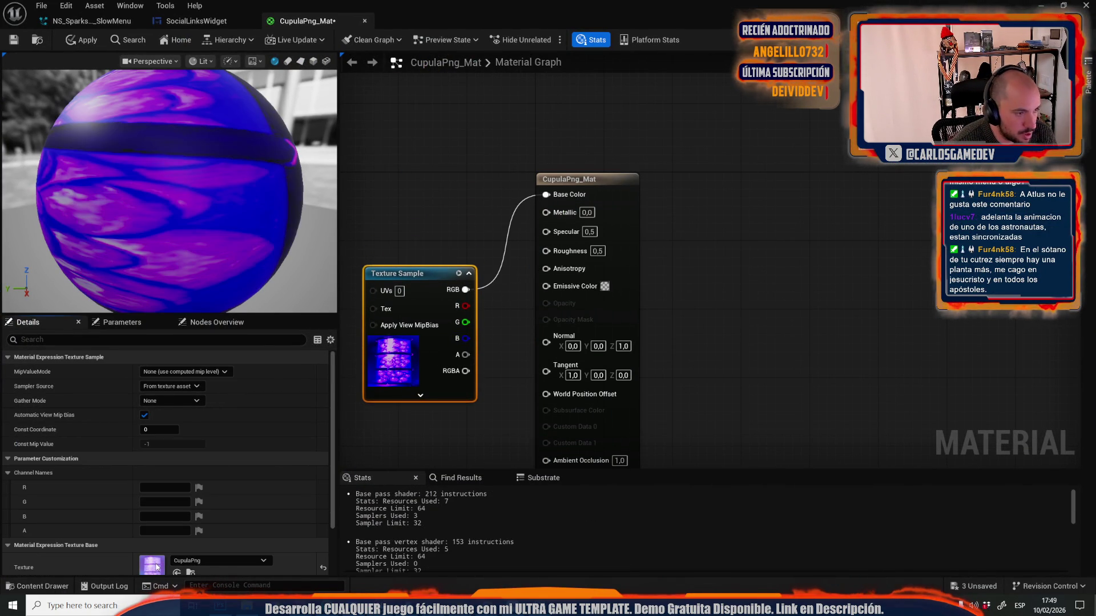
double_click(152, 565)
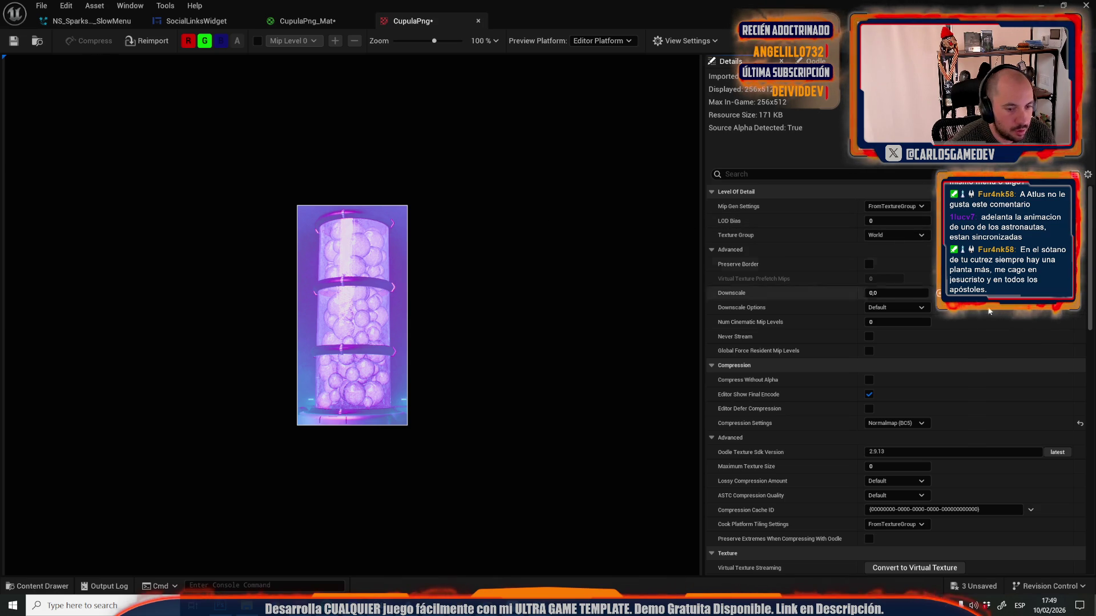
left_click(307, 20)
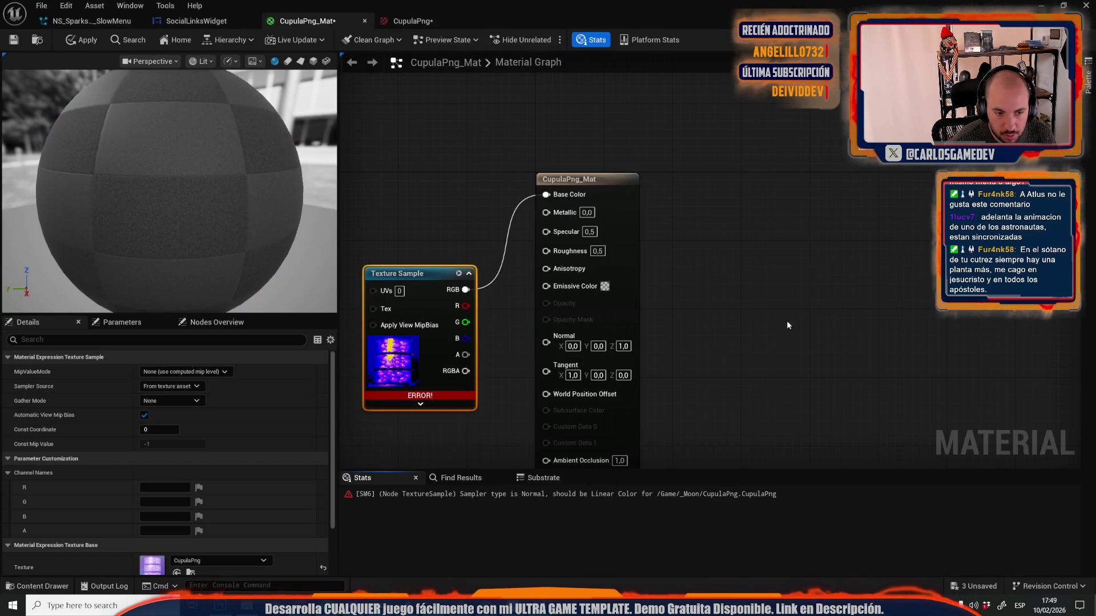
left_click(400, 291)
key("Delete")
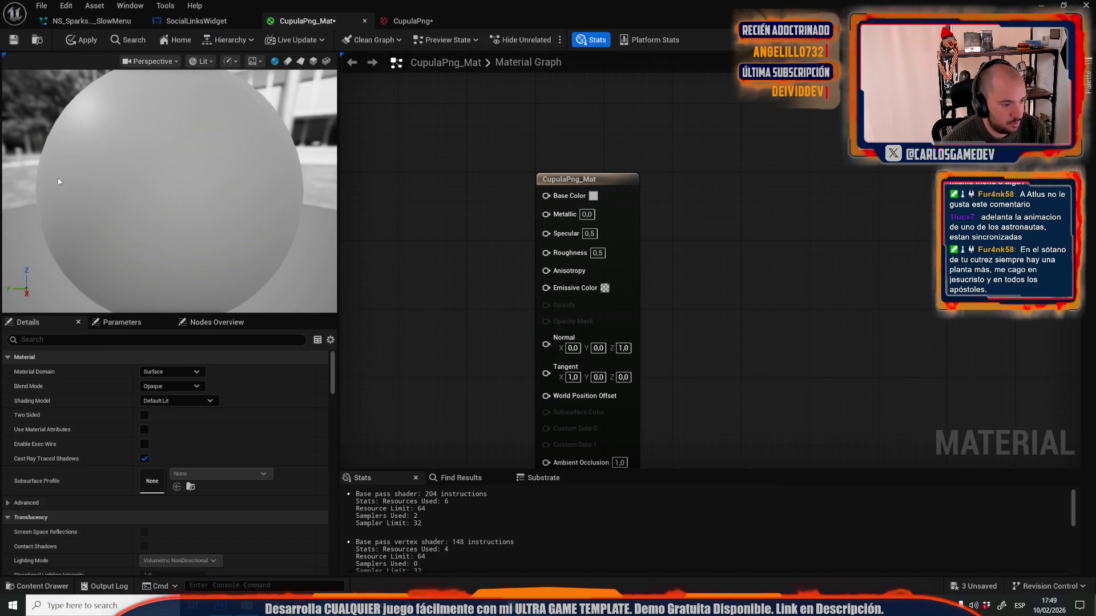
key("ctrl+space")
mouse_move(816, 450)
left_mouse_down()
mouse_move(479, 199)
mouse_move(672, 111)
mouse_move(653, 149)
mouse_move(653, 198)
left_mouse_up()
left_click_drag(529, 256, 644, 230)
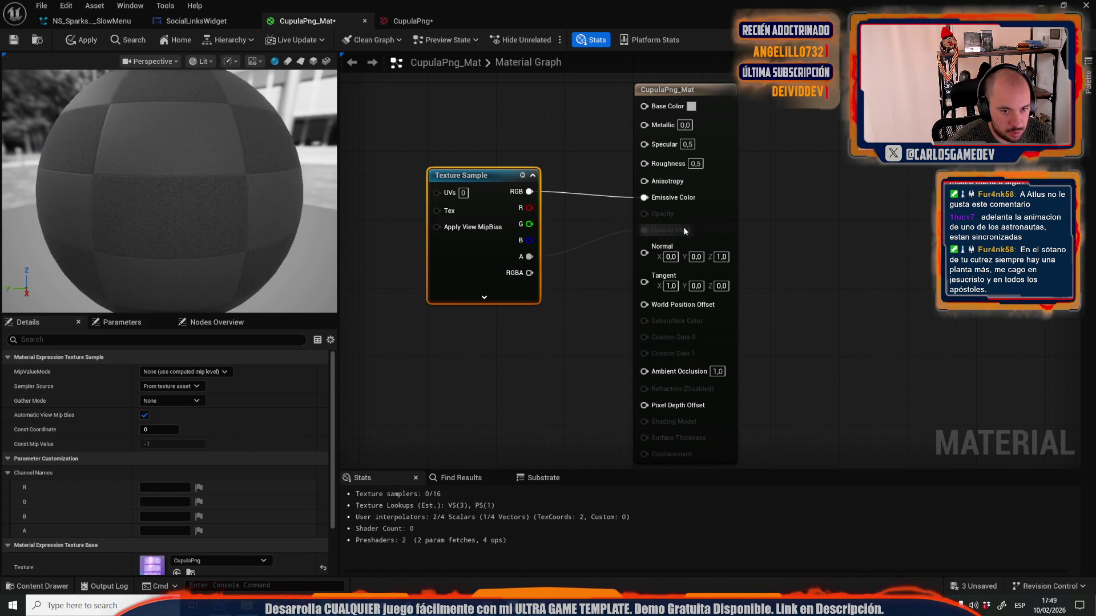
- Set Blend Mode to Masked and Shading Model to Unlit, then apply and close the material
left_click_drag(674, 89, 665, 90)
left_click(170, 386)
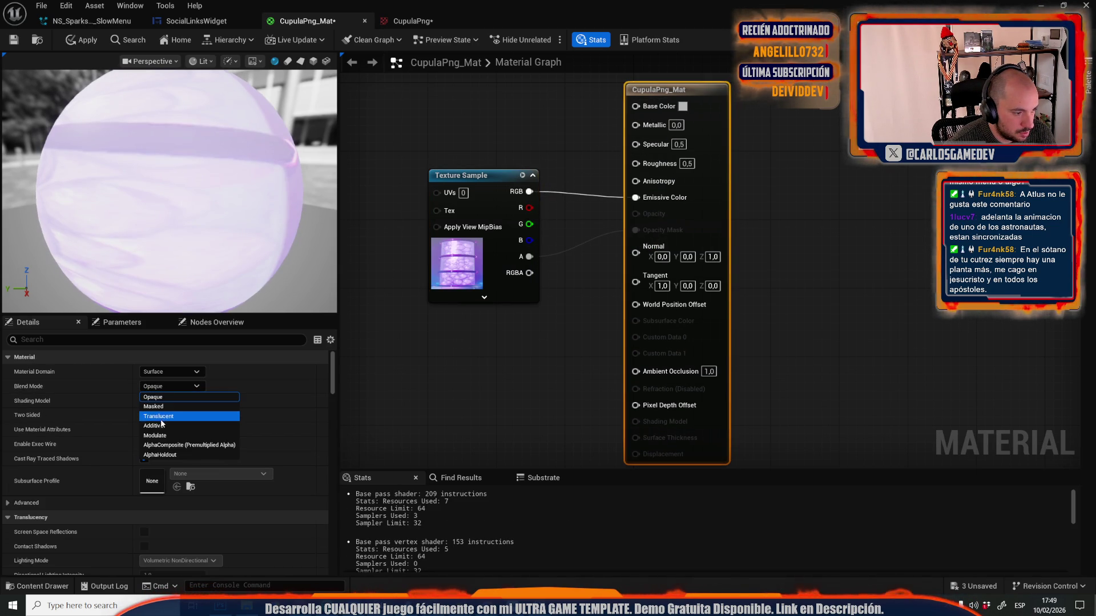
left_click(165, 406)
left_click(170, 402)
left_click(166, 410)
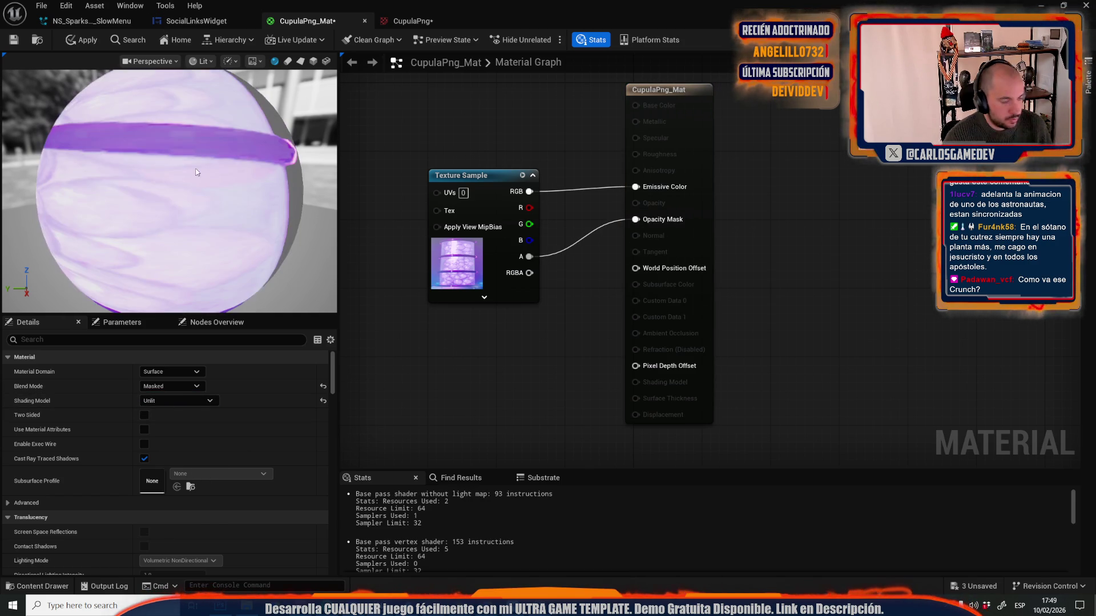
left_click_drag(172, 188, 131, 183)
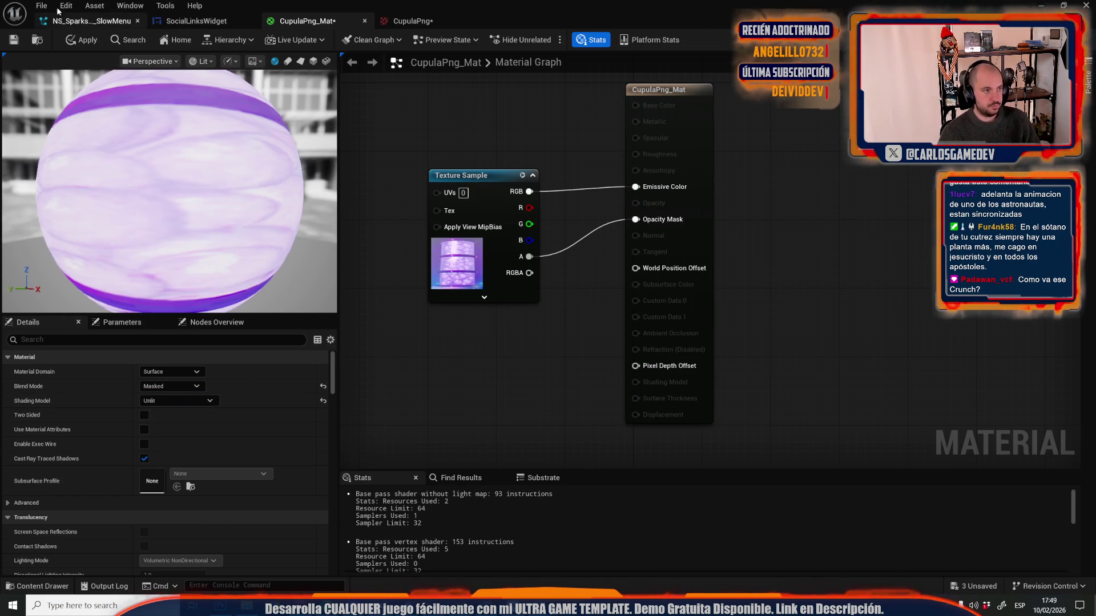
left_click(81, 41)
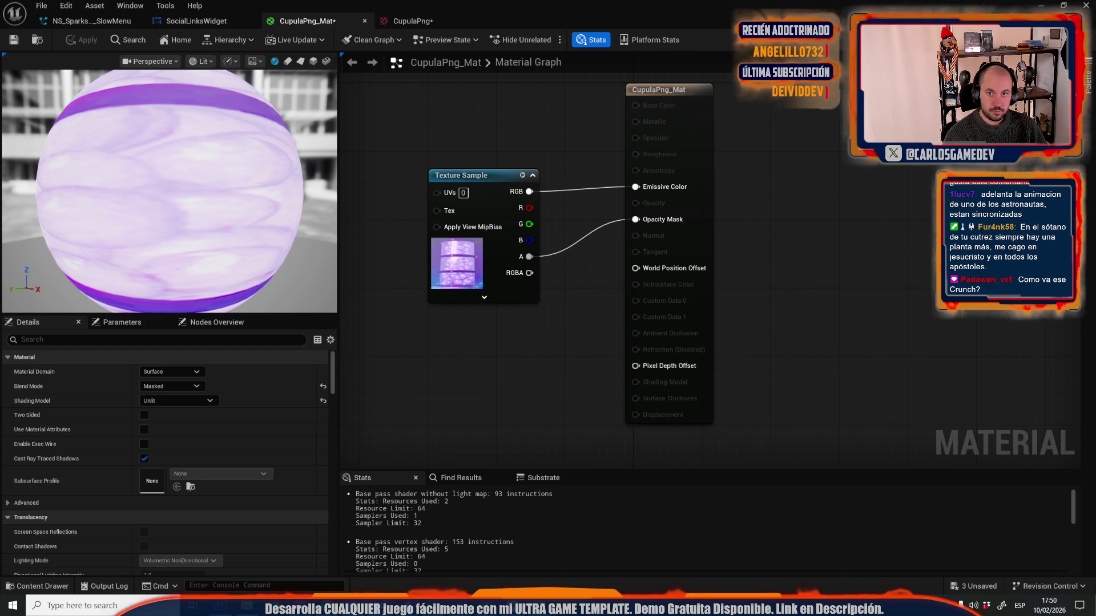
left_click(1086, 5)
left_click_drag(495, 325, 495, 394)
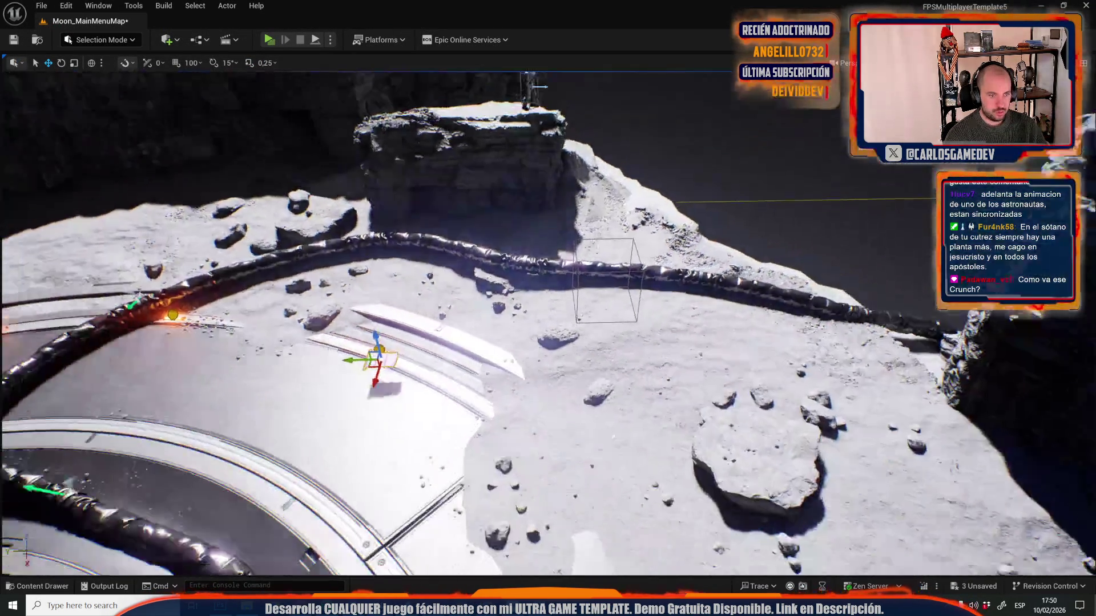
- Enlarge the slime-tank cylinder with the scale gizmo so it spans the central platform
key("f")
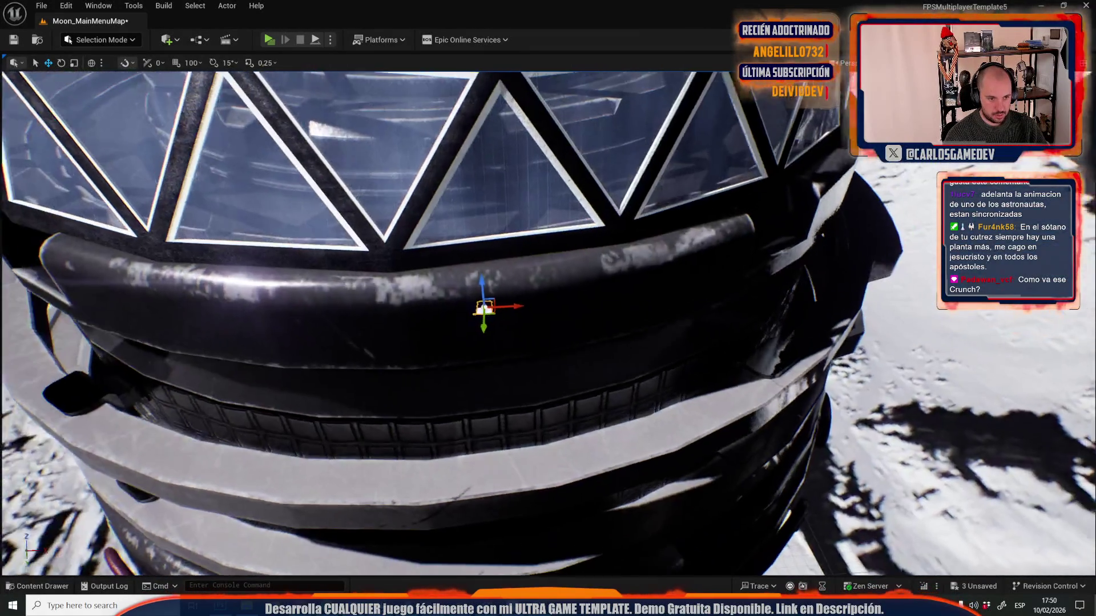
key("r")
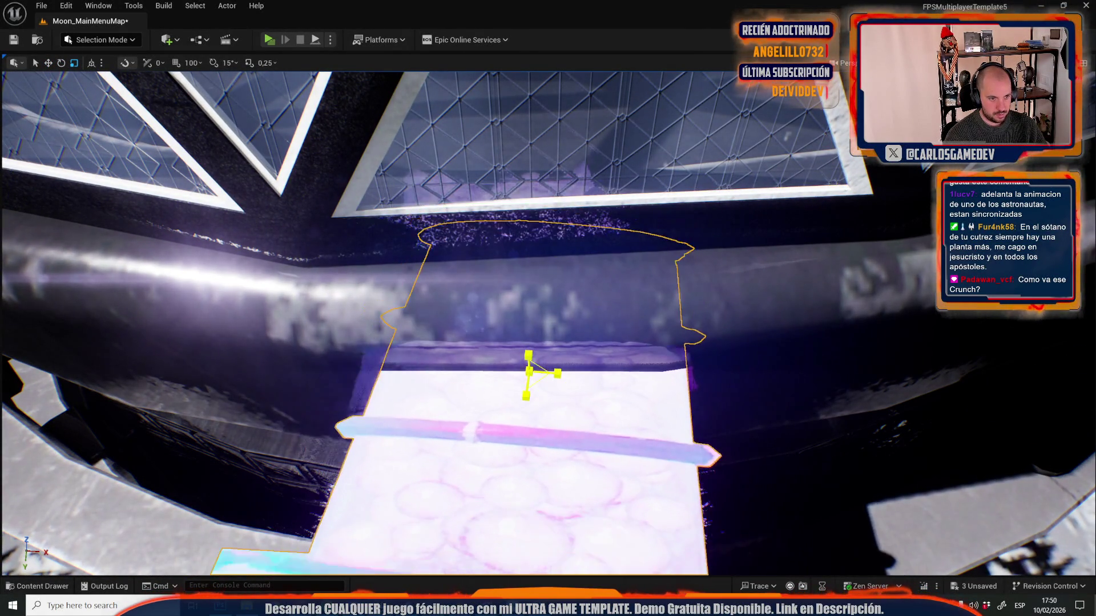
key("w")
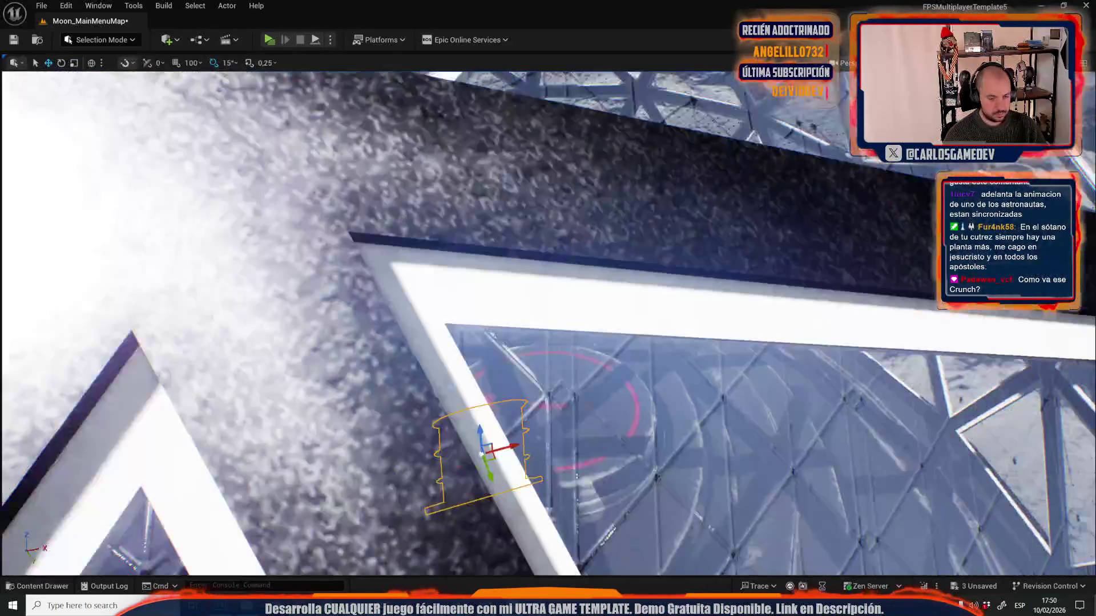
key("e")
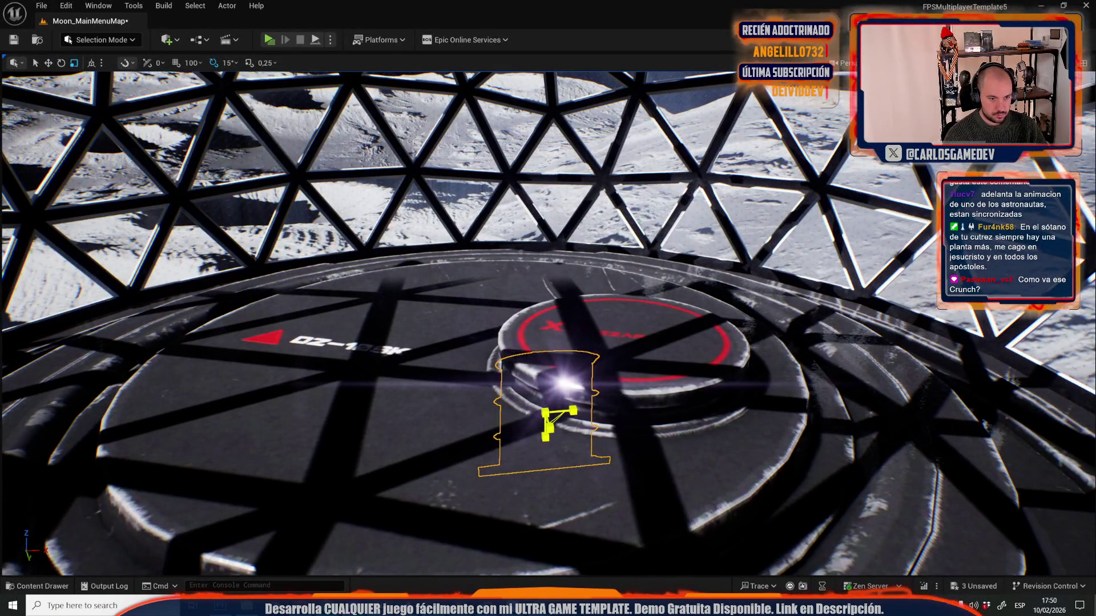
left_click_drag(540, 413, 540, 413)
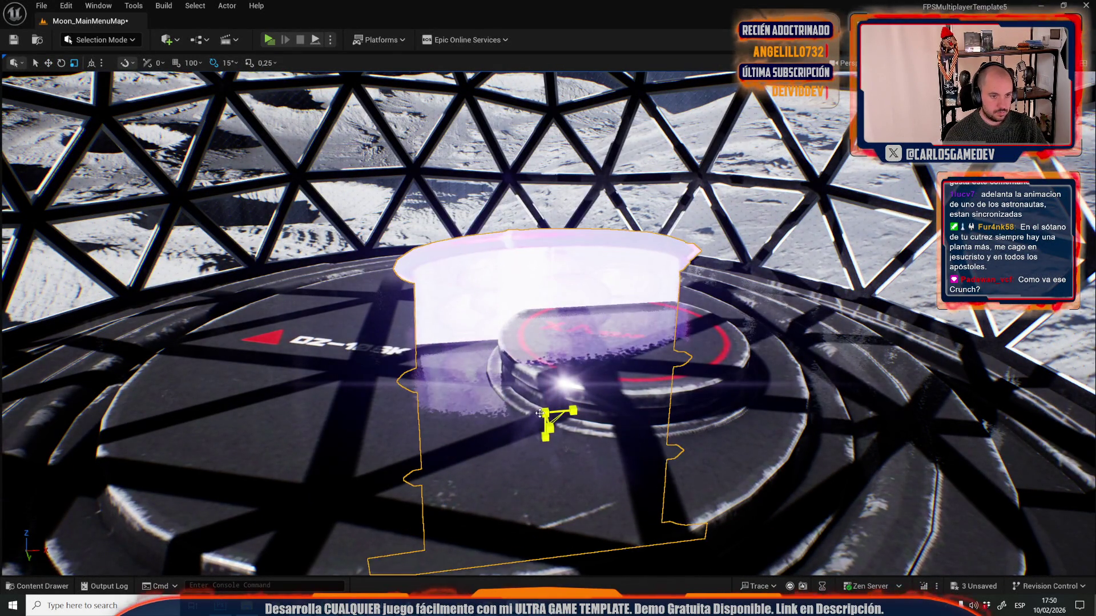
key("f")
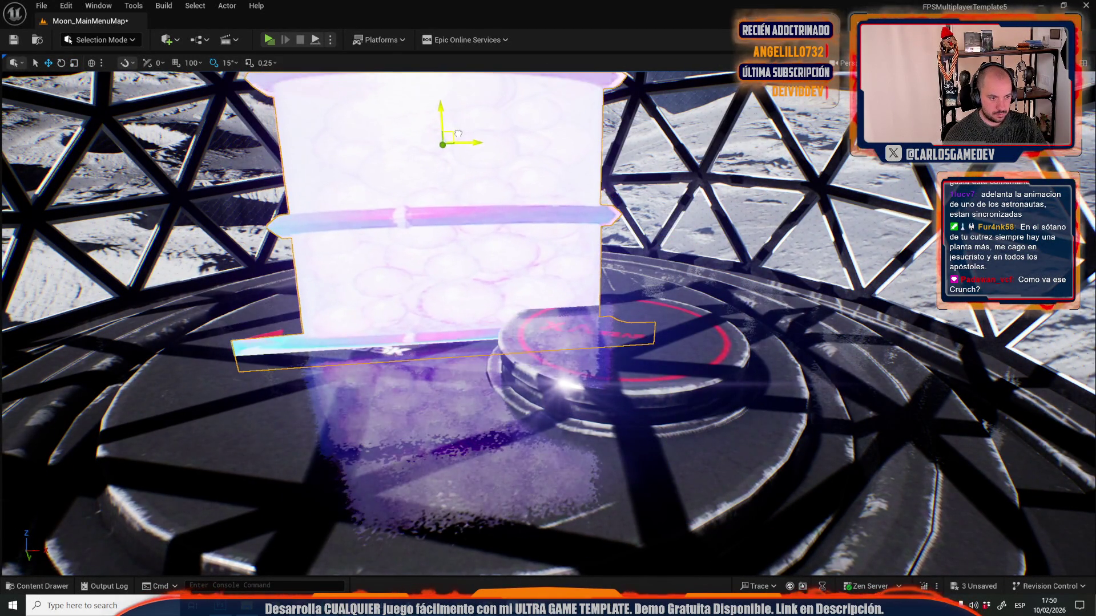
scroll(548, 324, "down", 5)
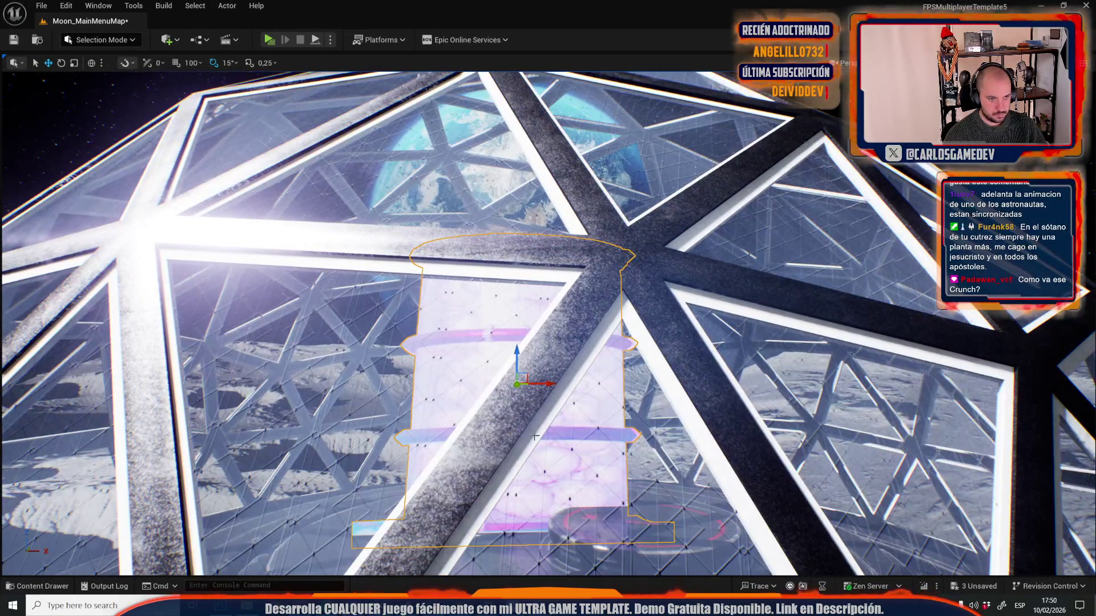
scroll(535, 437, "down", 6)
key("r")
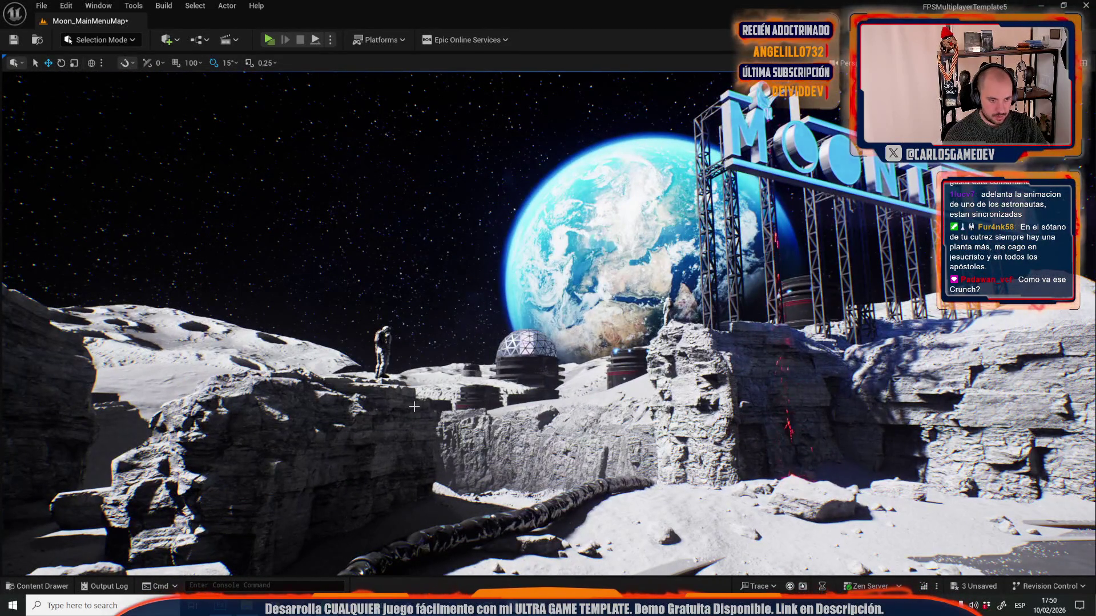
- Select the dome, switch between scale and move tools, then deselect it
left_click(479, 297)
key("r")
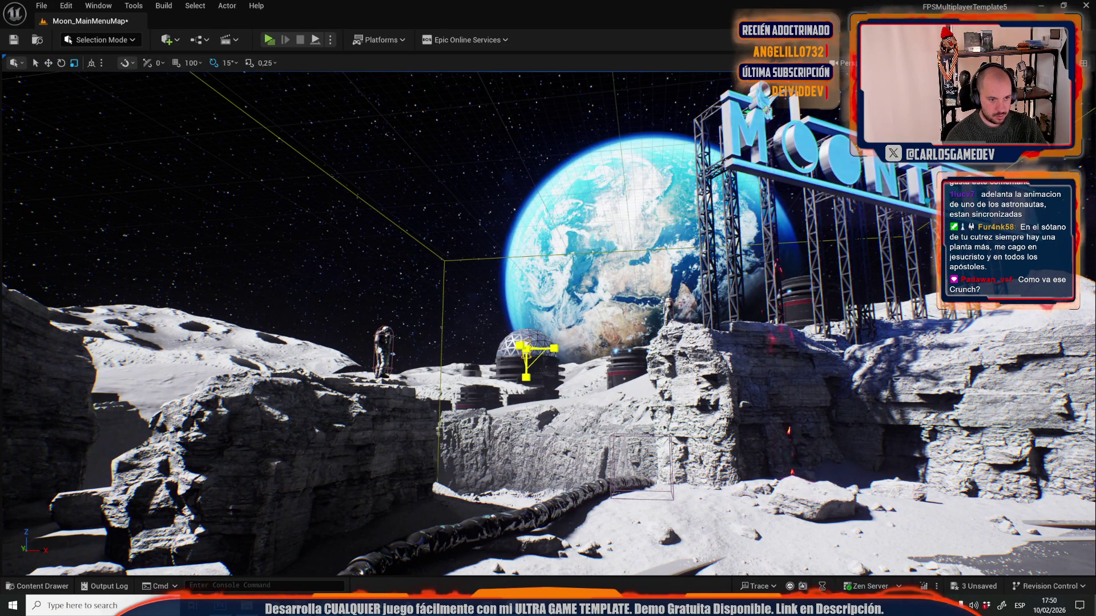
key("w")
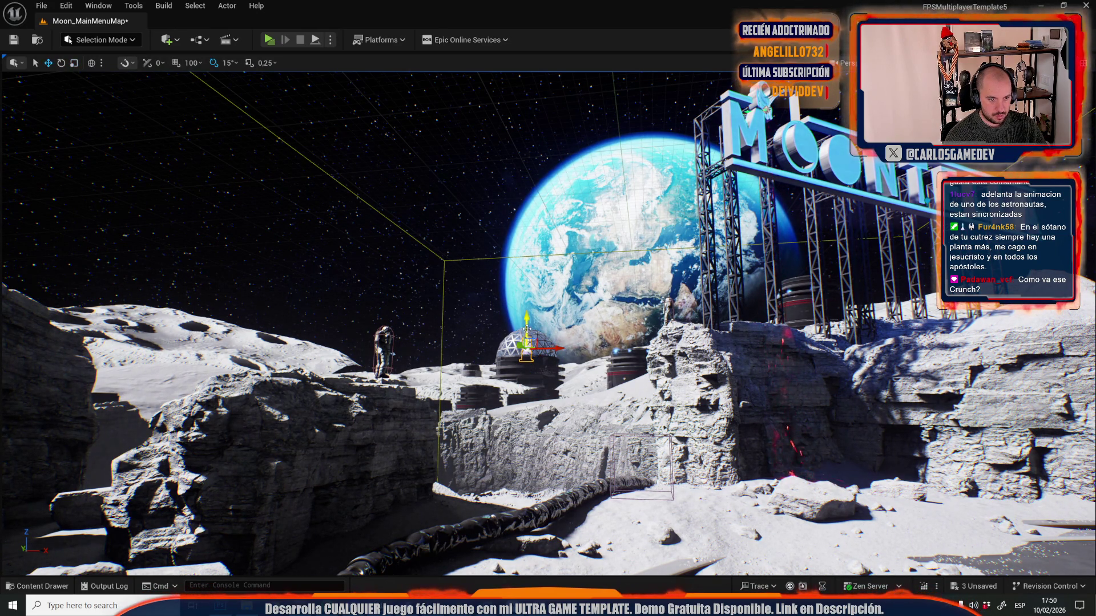
key("Escape")
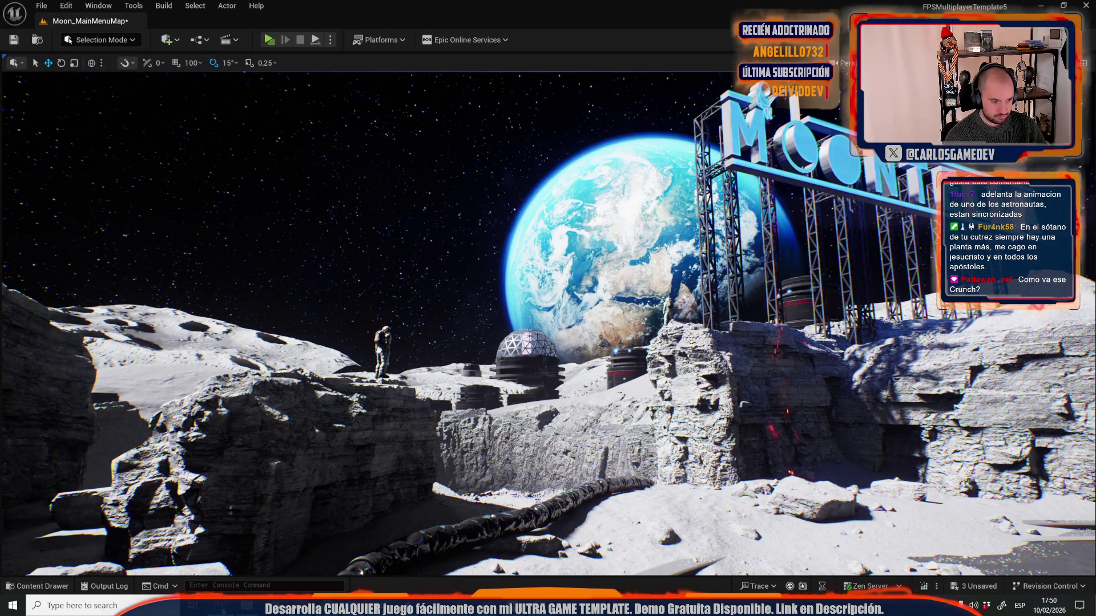
key("alt+Tab")
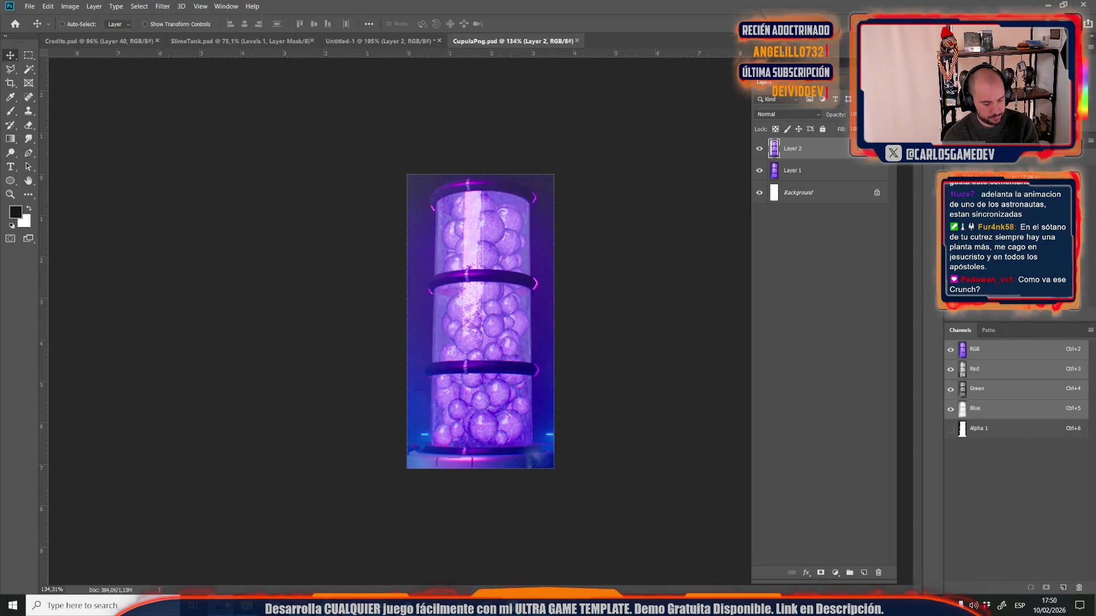
- Boost the tank image's saturation to +84 with a Hue/Saturation adjustment
key("i")
key("ctrl+u")
mouse_move(701, 189)
left_mouse_down()
mouse_move(745, 192)
mouse_move(663, 224)
mouse_move(736, 220)
left_mouse_up()
key("Return")
key("v")
left_click(844, 269)
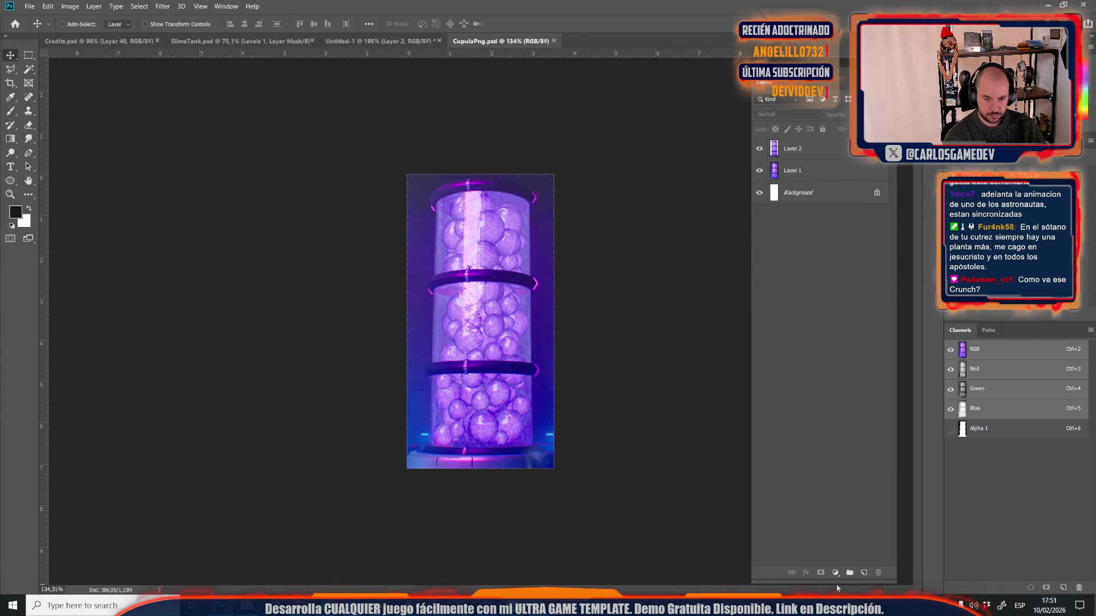
- Add Hue/Saturation and Levels adjustment layers for a more saturated, darker, higher-contrast tube
left_click(835, 572)
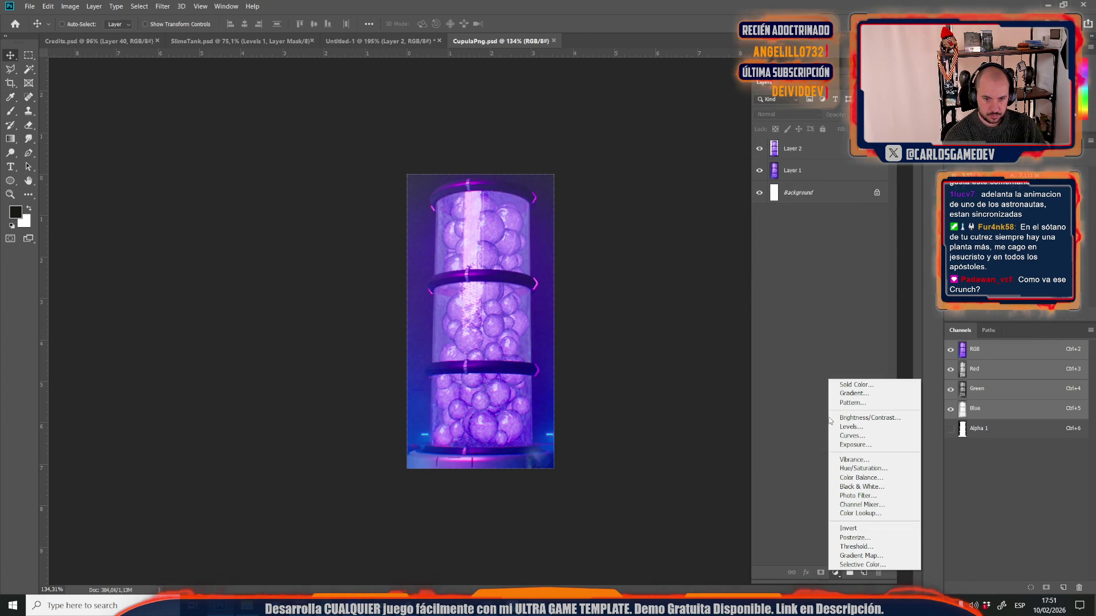
left_click(849, 469)
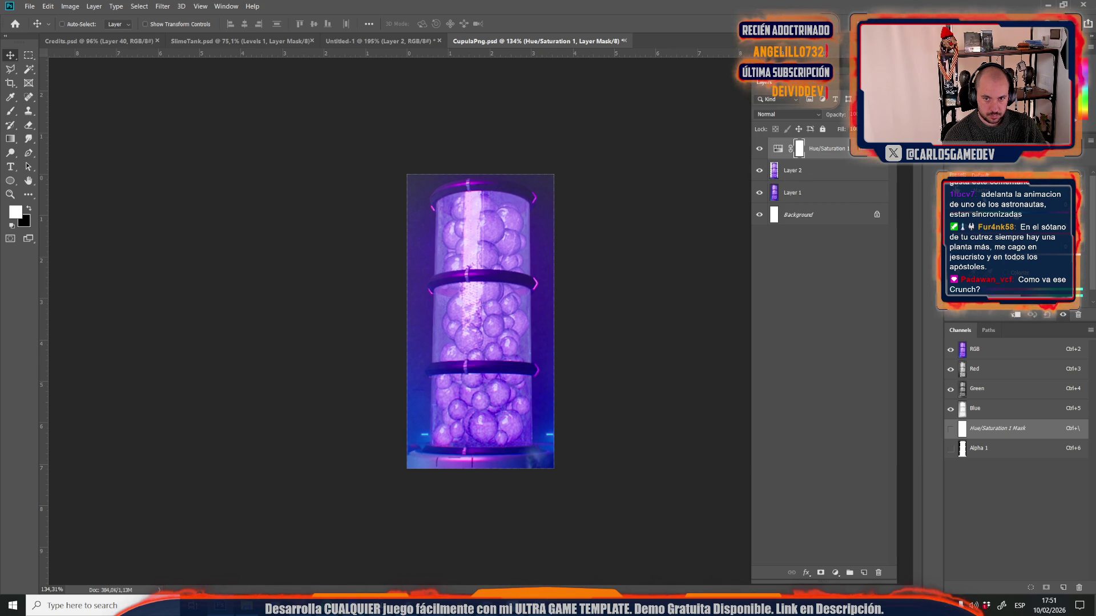
left_click_drag(1011, 240, 1028, 240)
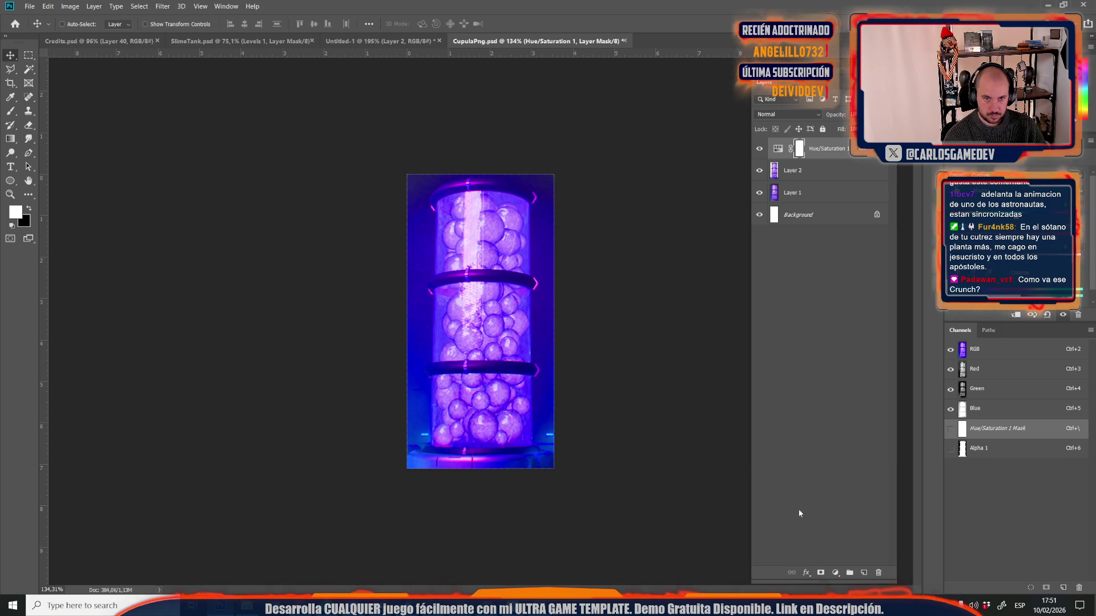
left_click(835, 572)
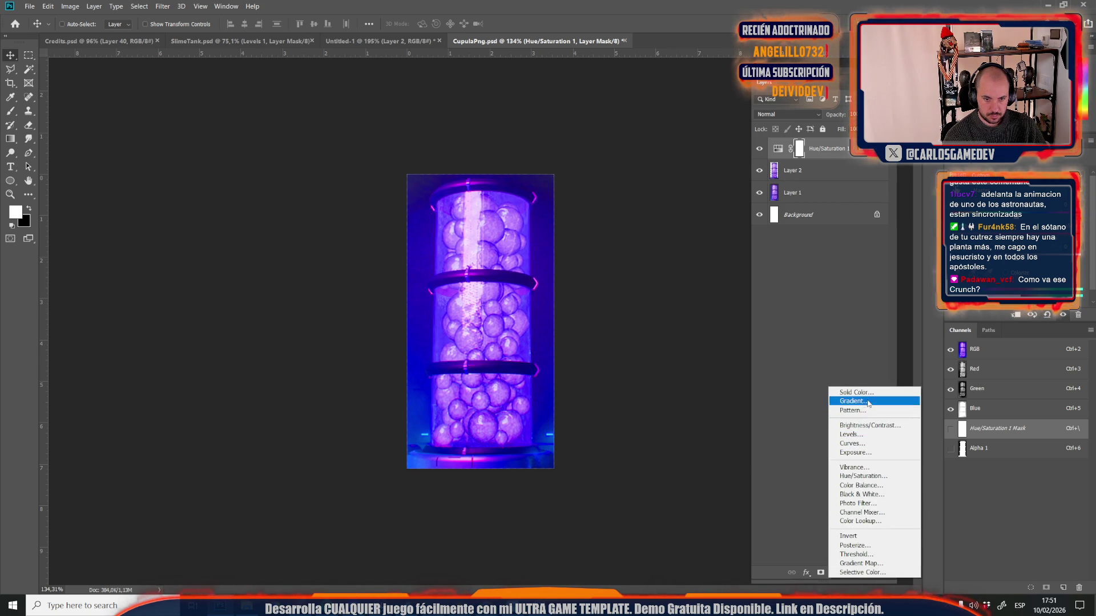
left_click(850, 435)
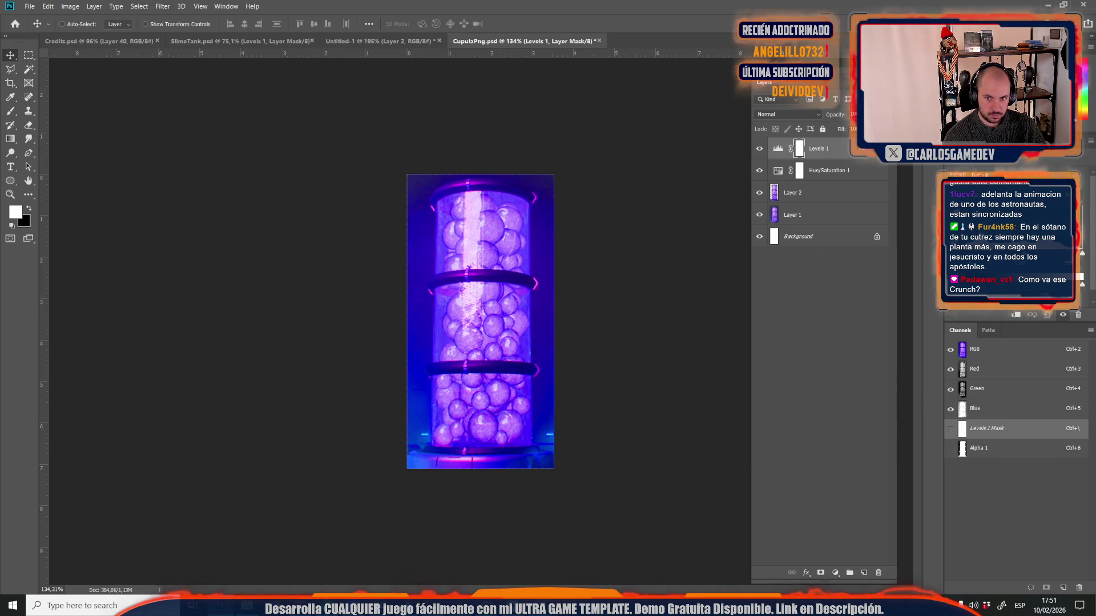
left_click_drag(1036, 262, 1048, 260)
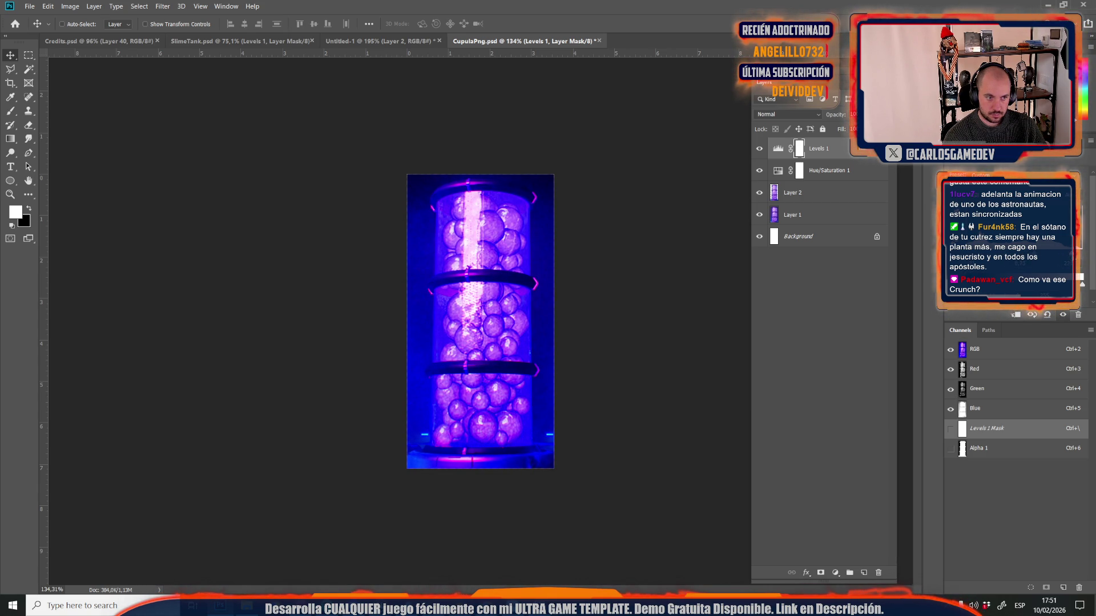
- Save CupulaPng.psd and bring up the Cupula texture's actions in Unreal's content browser
key("ctrl+s")
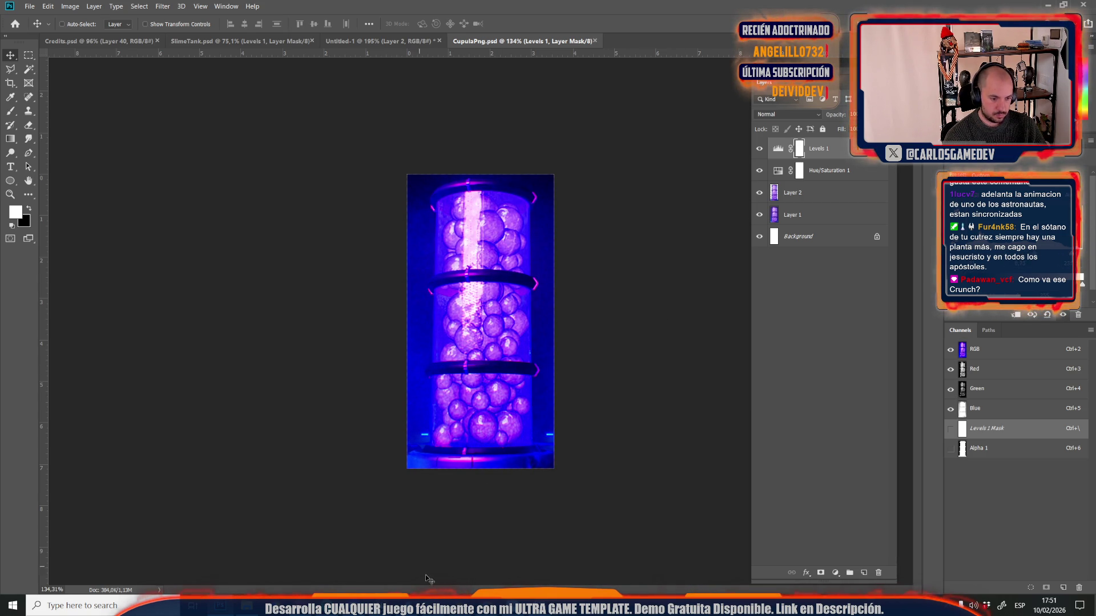
mouse_move(444, 604)
left_click(477, 551)
key("ctrl+space")
right_click(811, 340)
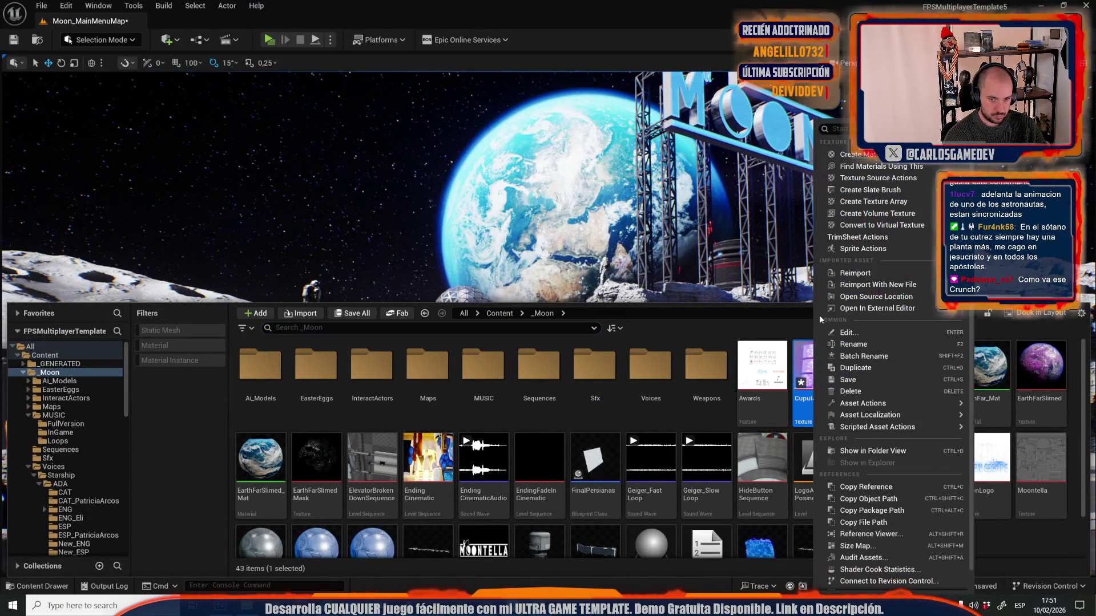
- Reimport the CupulaPng texture from its edited source, checking Photoshop, then reimport again
left_click(854, 273)
left_click(601, 238)
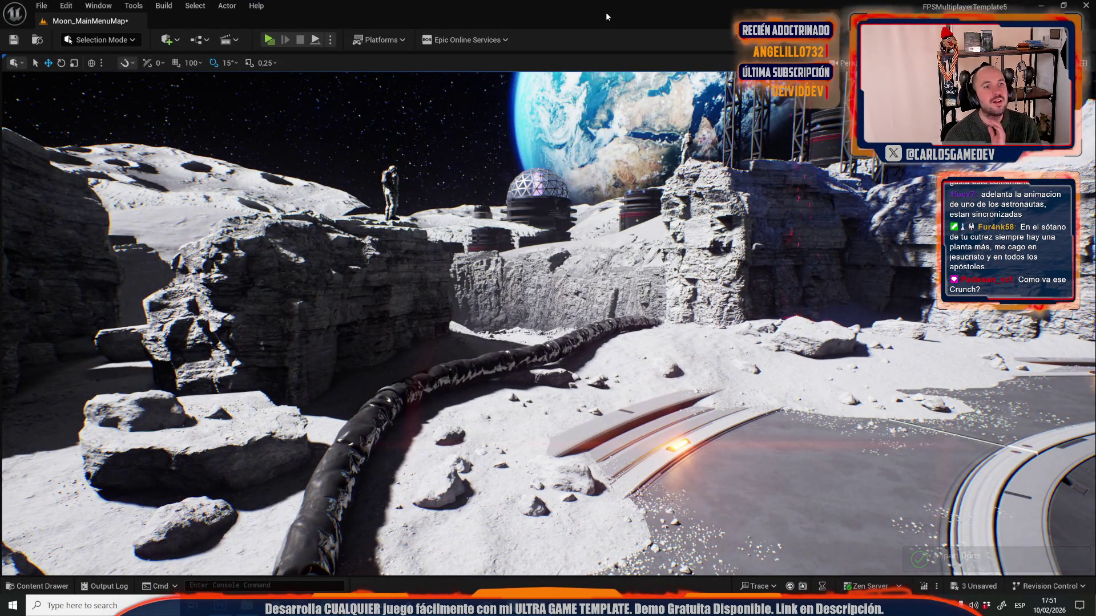
key("alt+Tab")
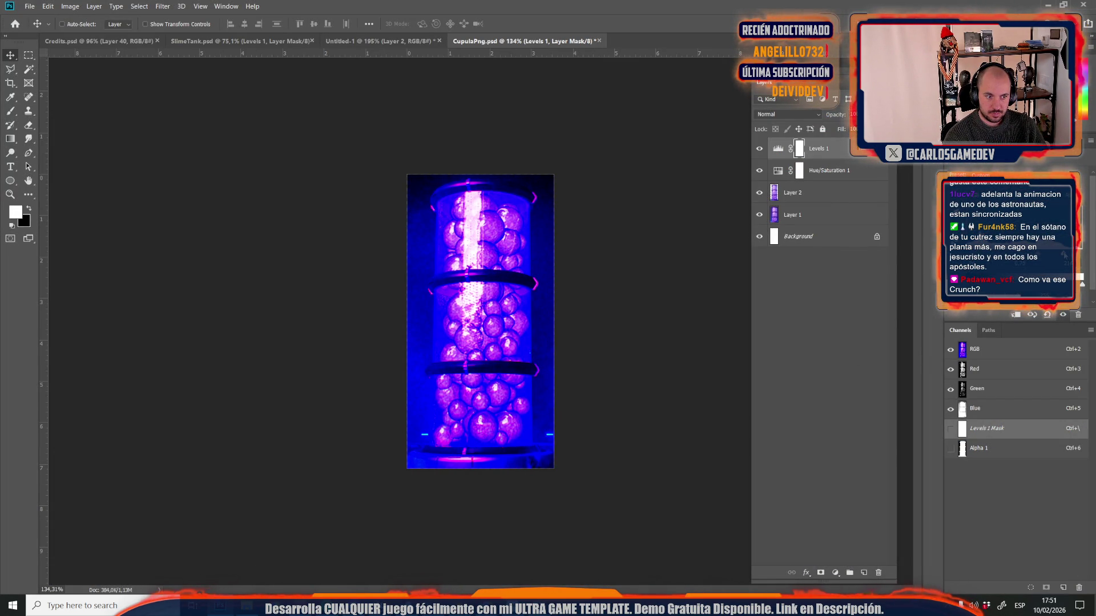
key("alt+Tab")
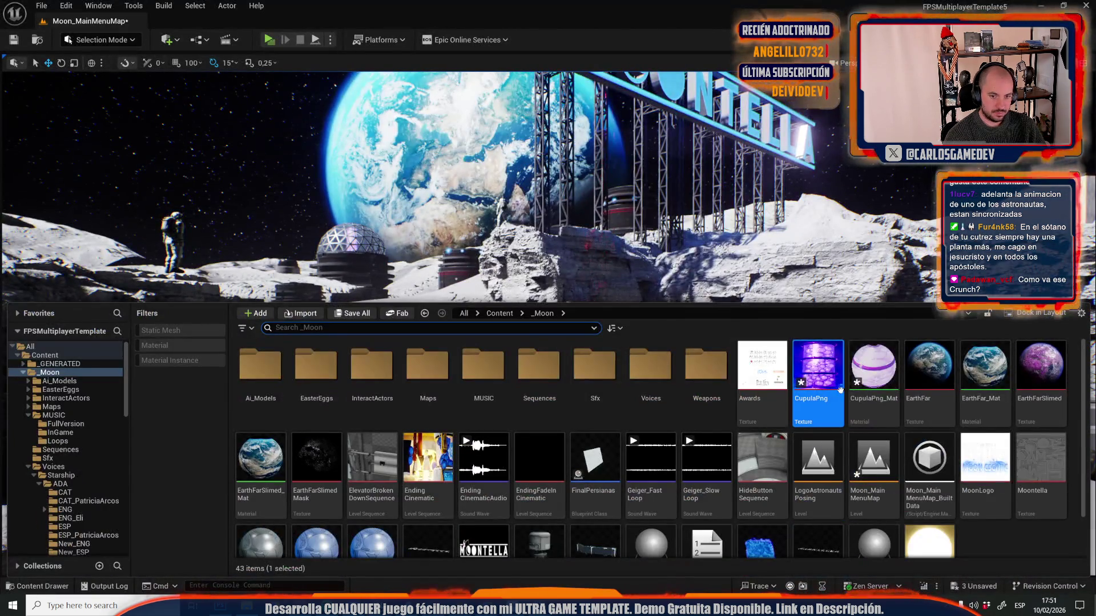
right_click(827, 394)
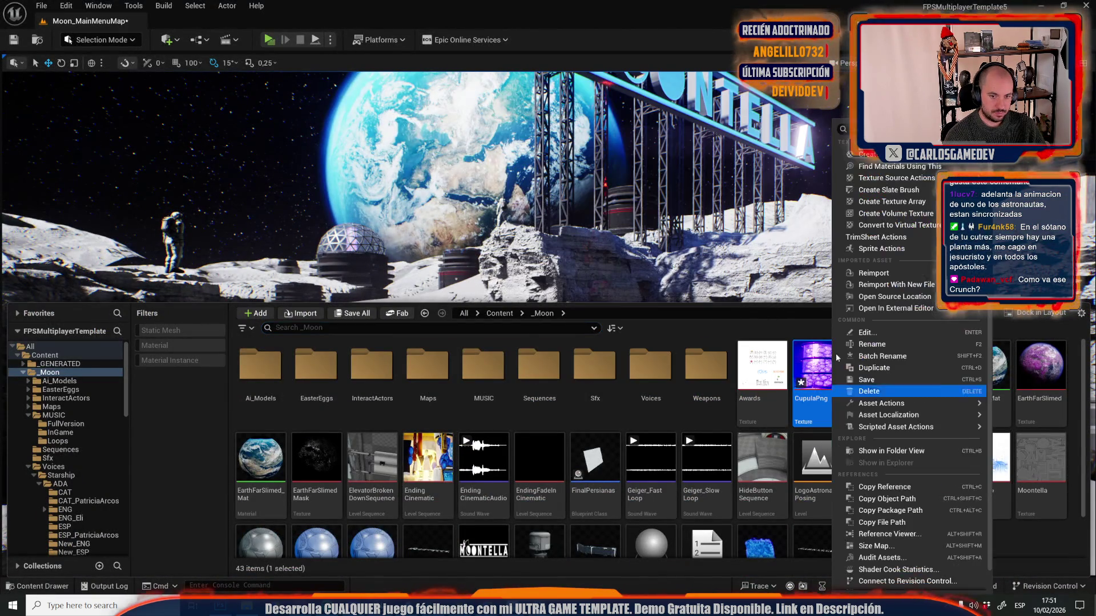
left_click(865, 273)
left_click(584, 201)
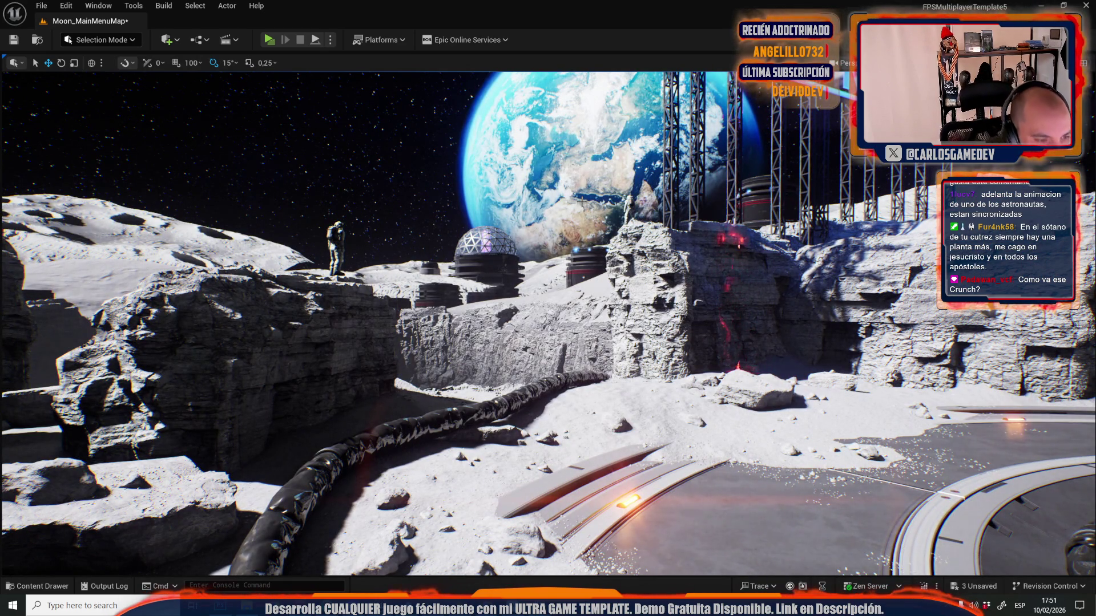
- Open the recent level Moon-03-Exterior, saving the main menu map before leaving
key("g")
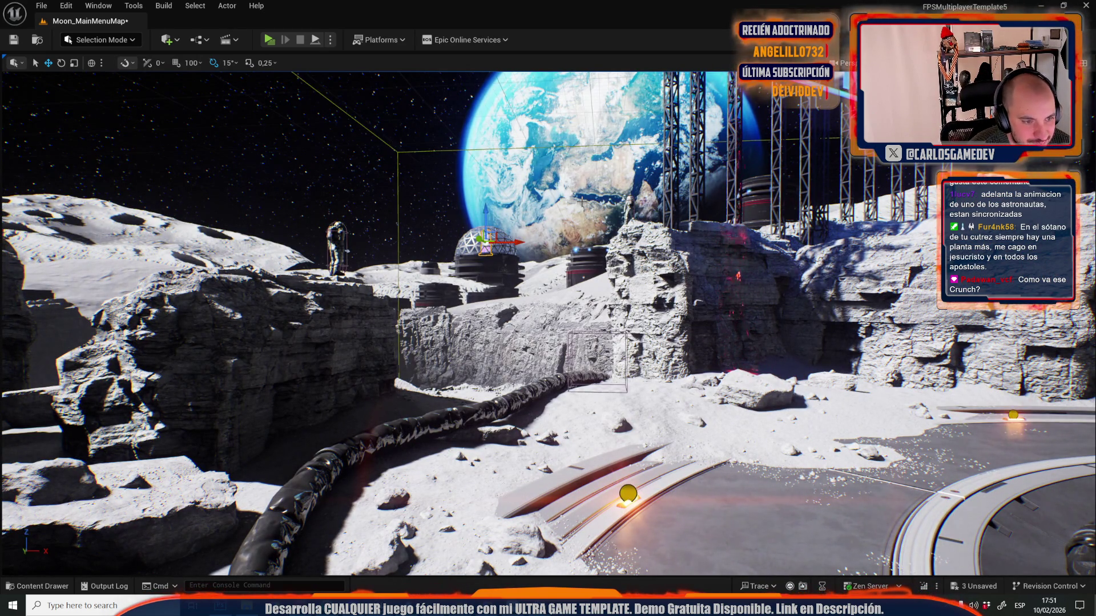
left_click(41, 6)
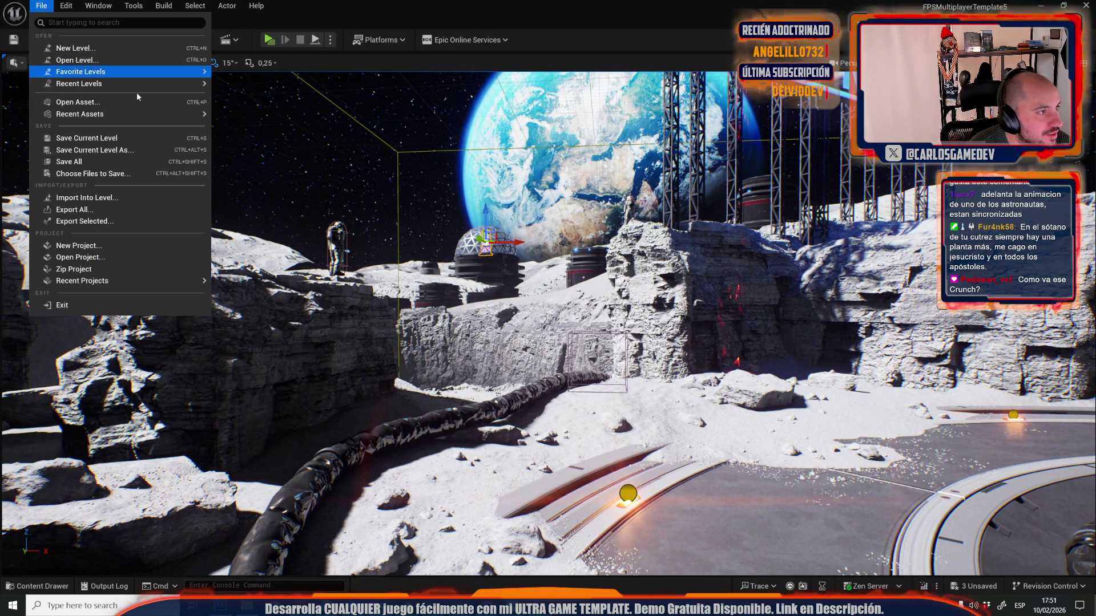
mouse_move(154, 83)
left_click(261, 116)
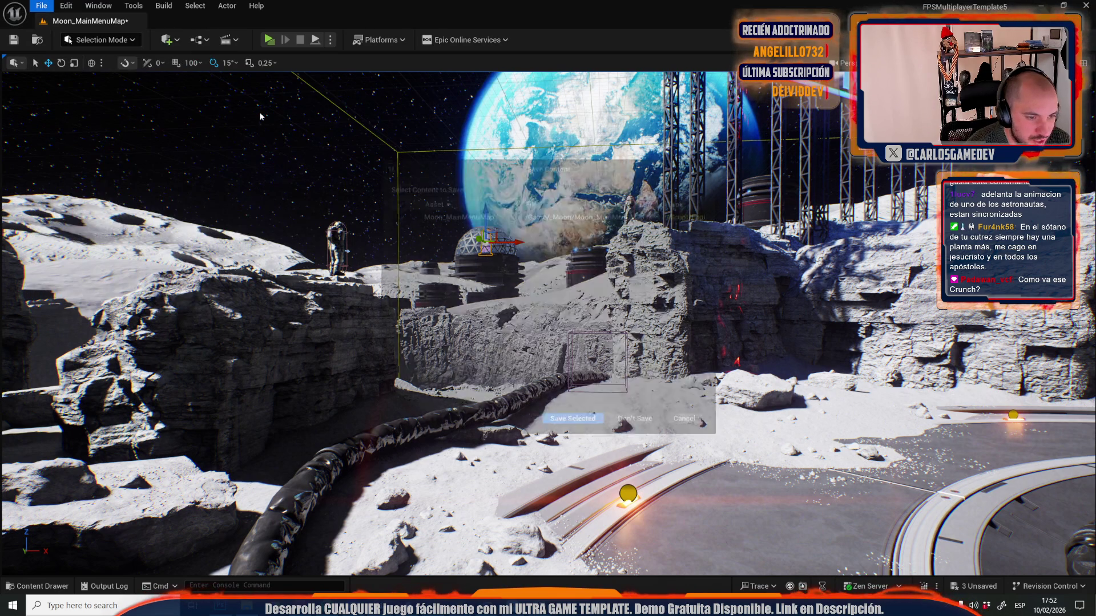
left_click(573, 423)
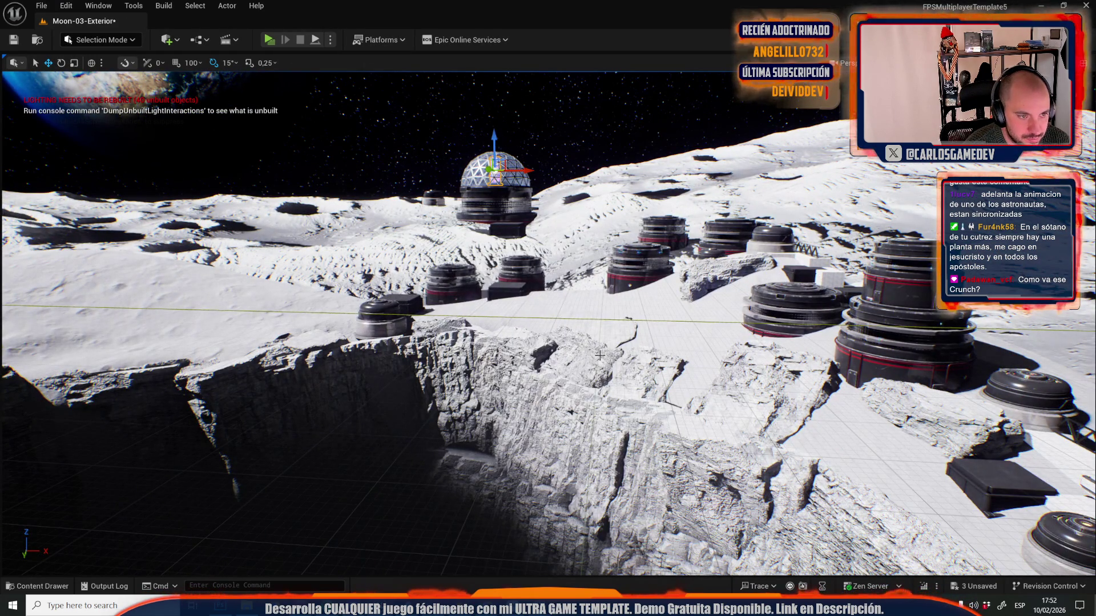
mouse_move(599, 355)
left_mouse_down()
mouse_move(576, 228)
mouse_move(571, 343)
mouse_move(556, 246)
mouse_move(562, 267)
left_mouse_up()
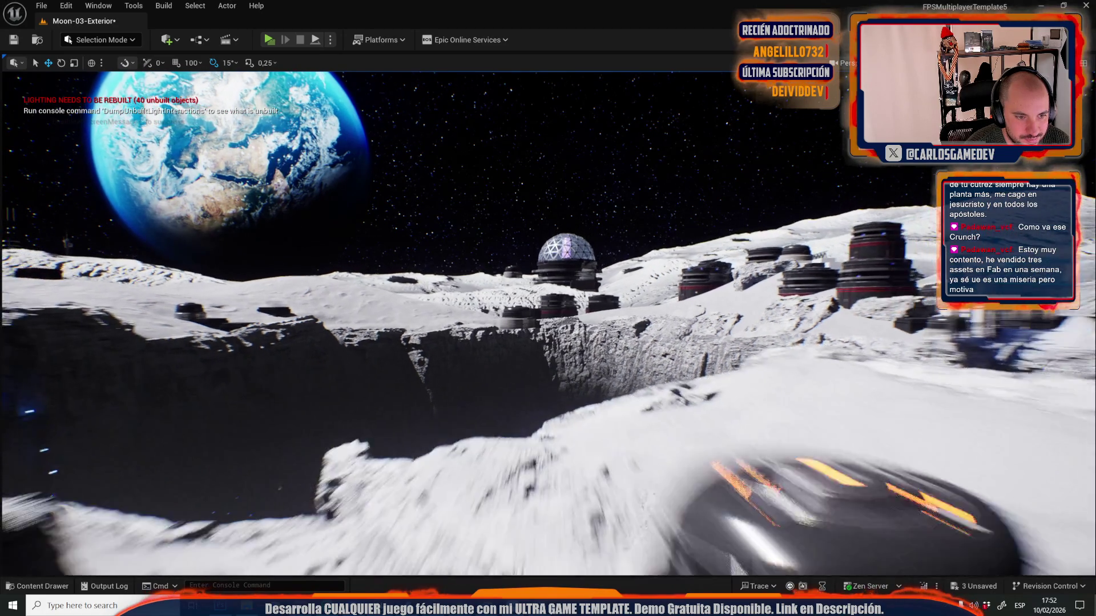
- Select the glass slime-tank dome on the Moon-03-Exterior moon base
key("ctrl+s")
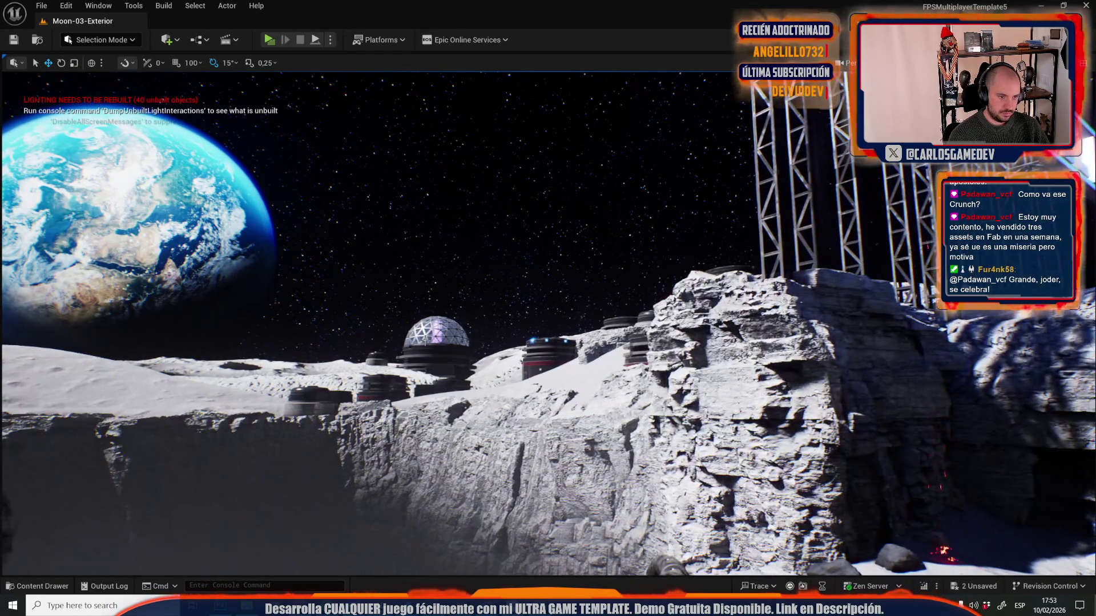
left_click(448, 333)
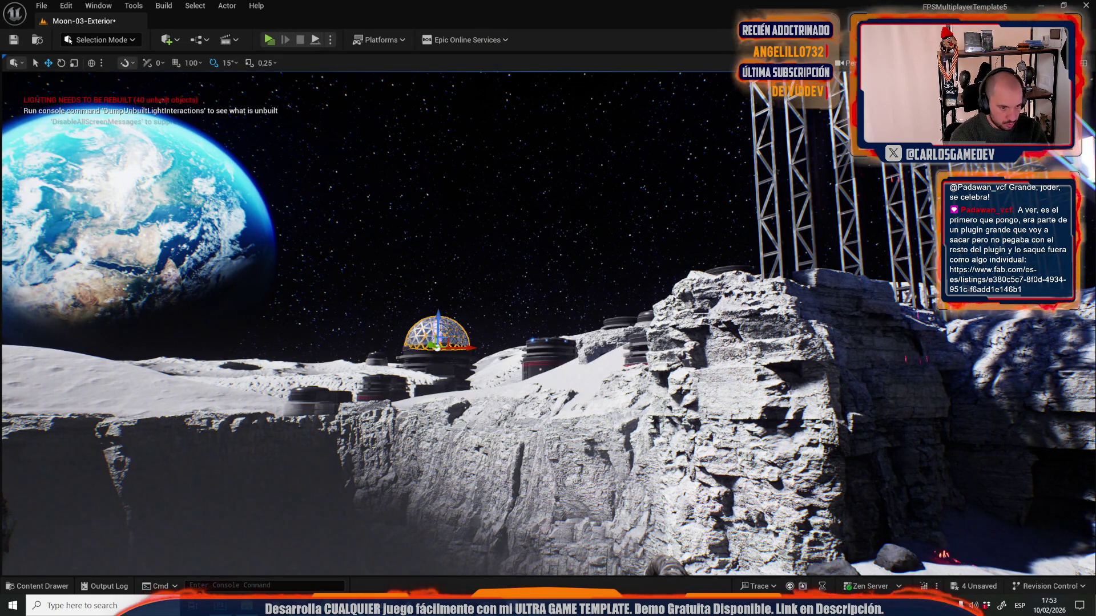
- Preview Moon-03-Exterior from camera bookmark 1, toggling Game View on and off repeatedly
key("1")
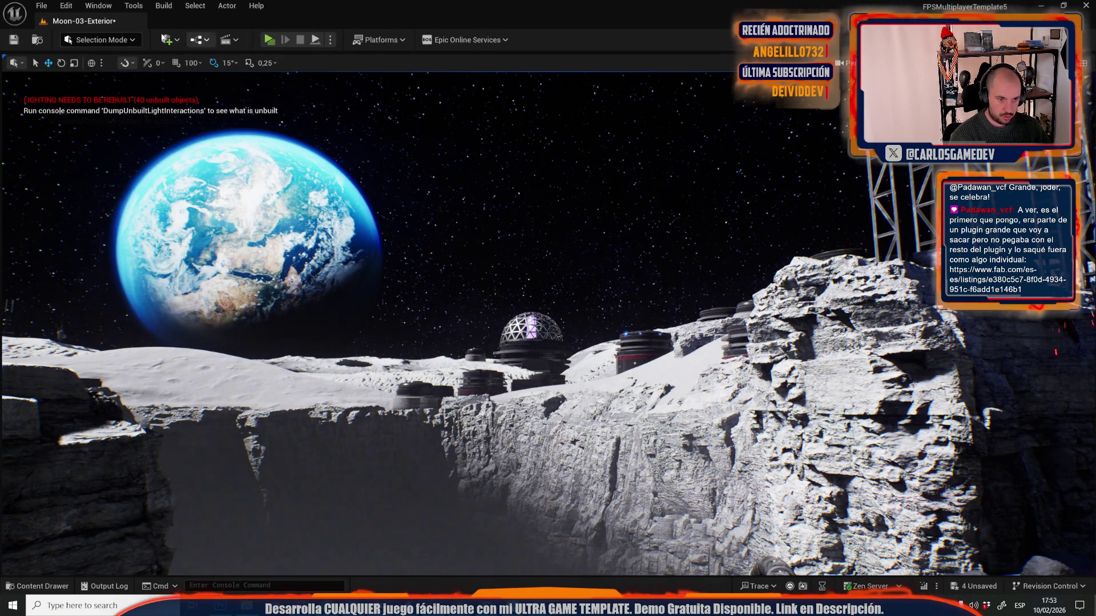
key("g")
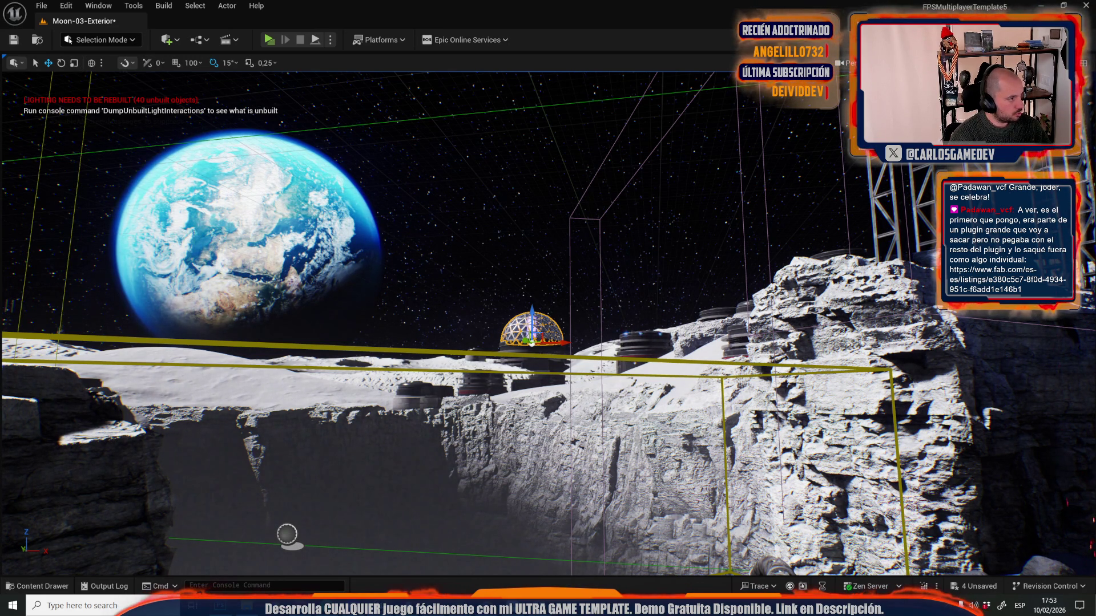
key("g")
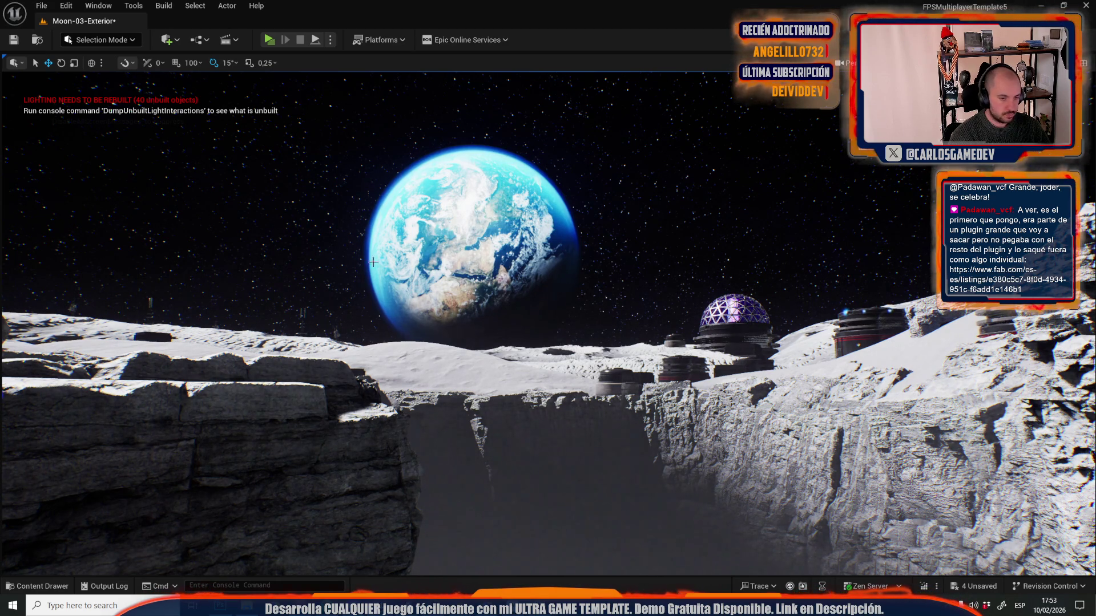
key("g")
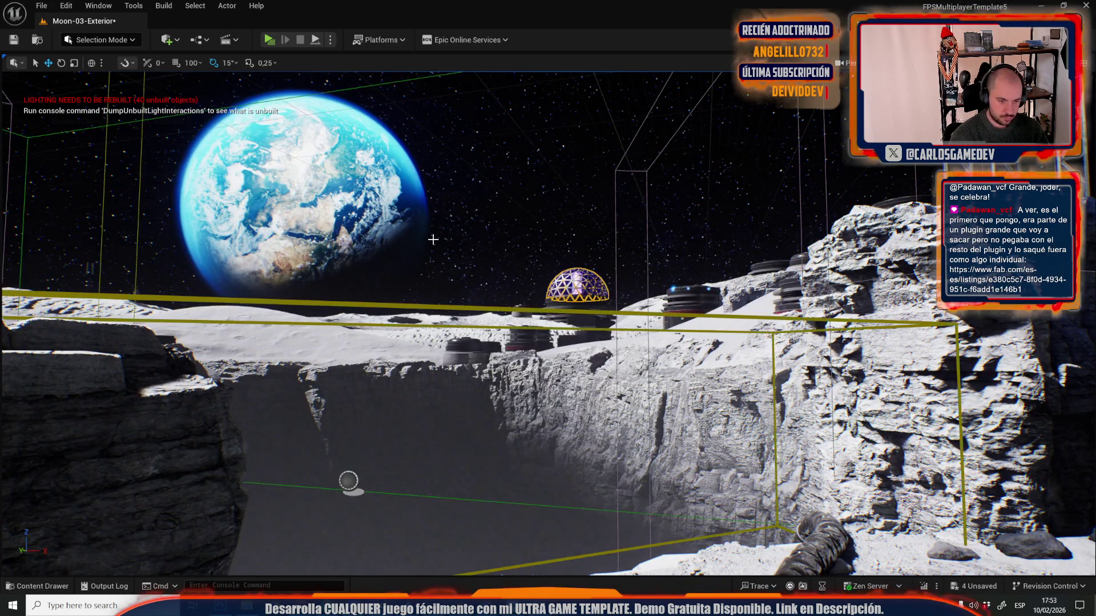
key("g")
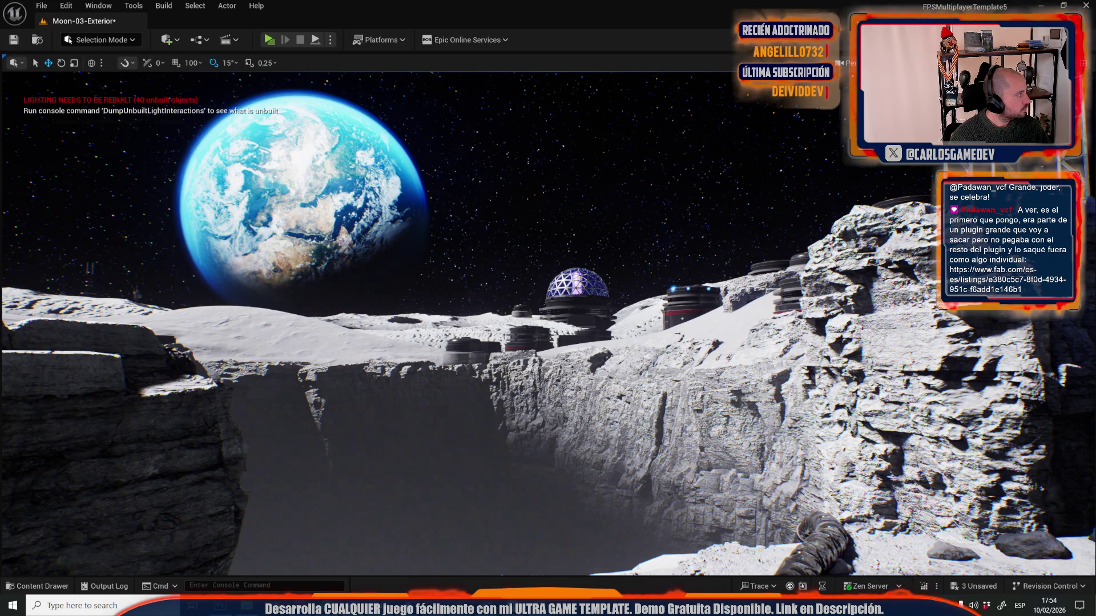
key("g")
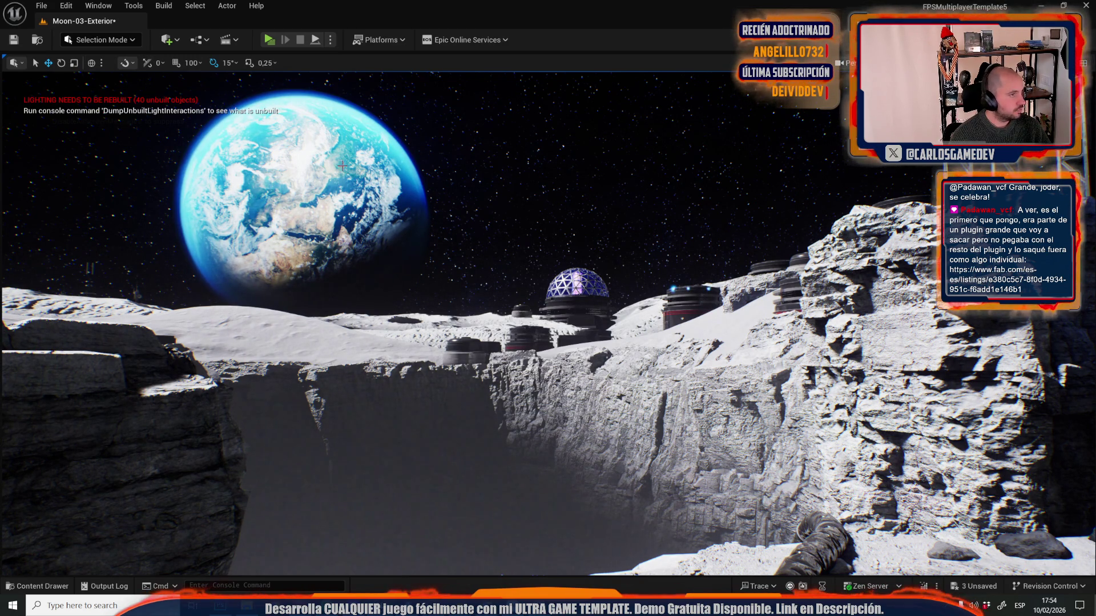
left_click(43, 6)
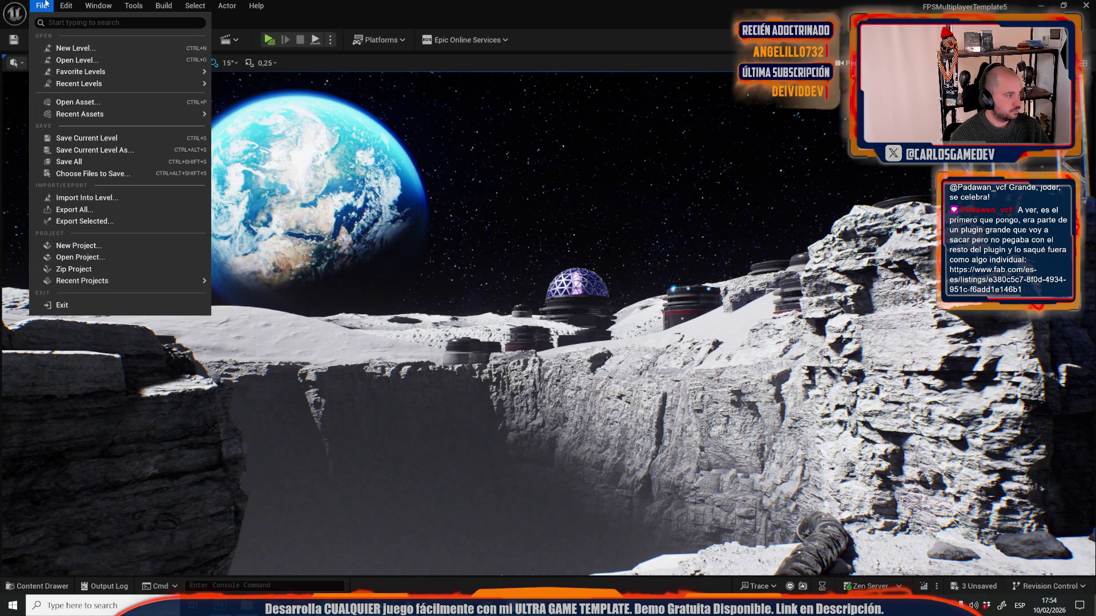
- Switch to the recent level Moon_MainMenuMap, saving Moon-03-Exterior changes first
left_click(73, 61)
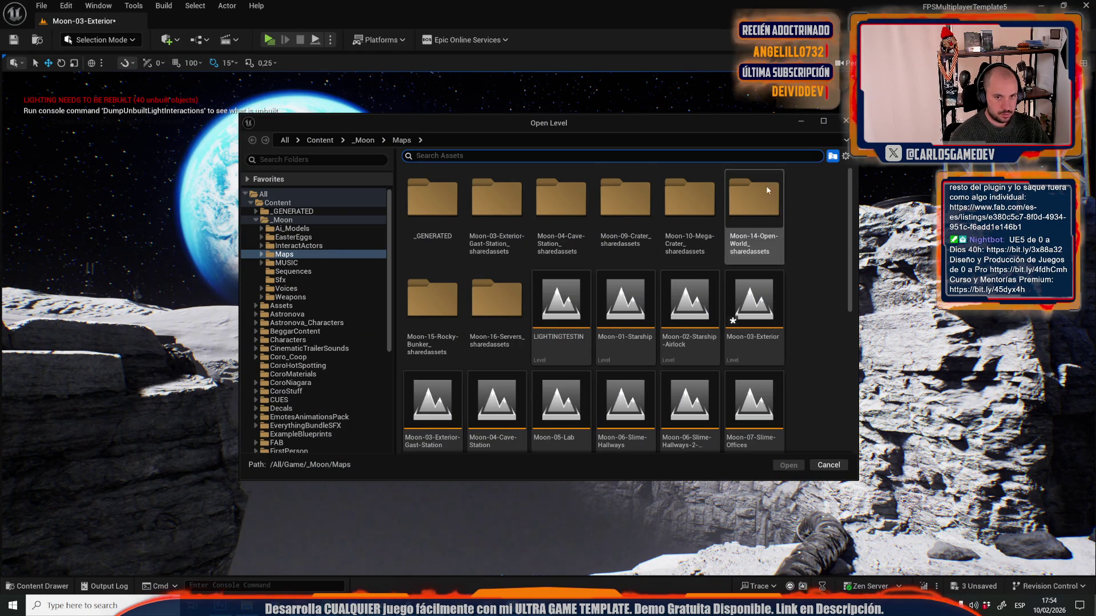
key("Escape")
left_click(39, 6)
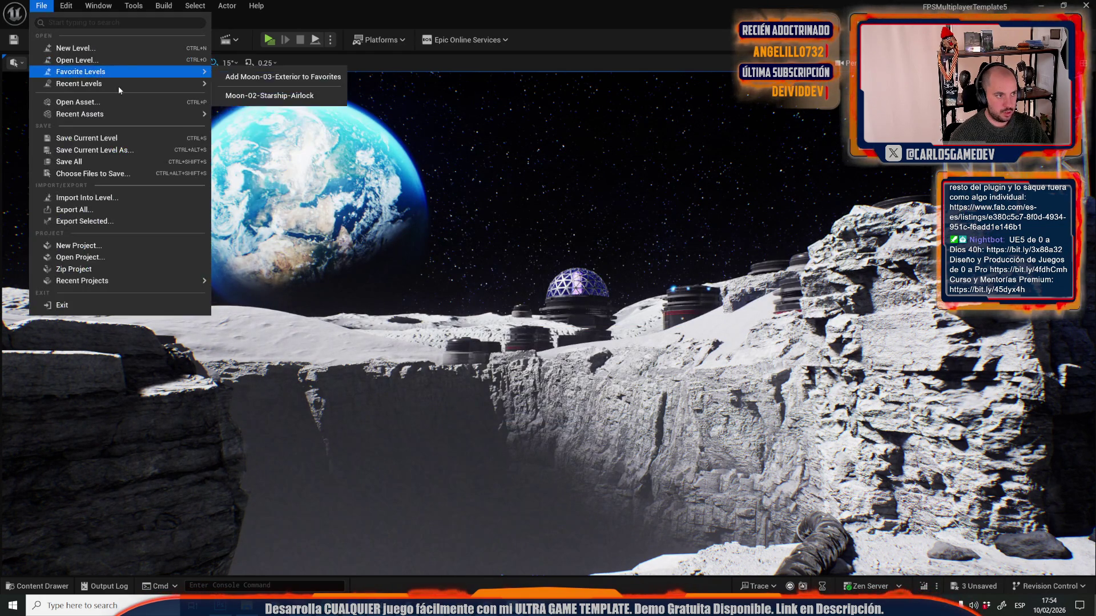
mouse_move(162, 84)
left_click(315, 117)
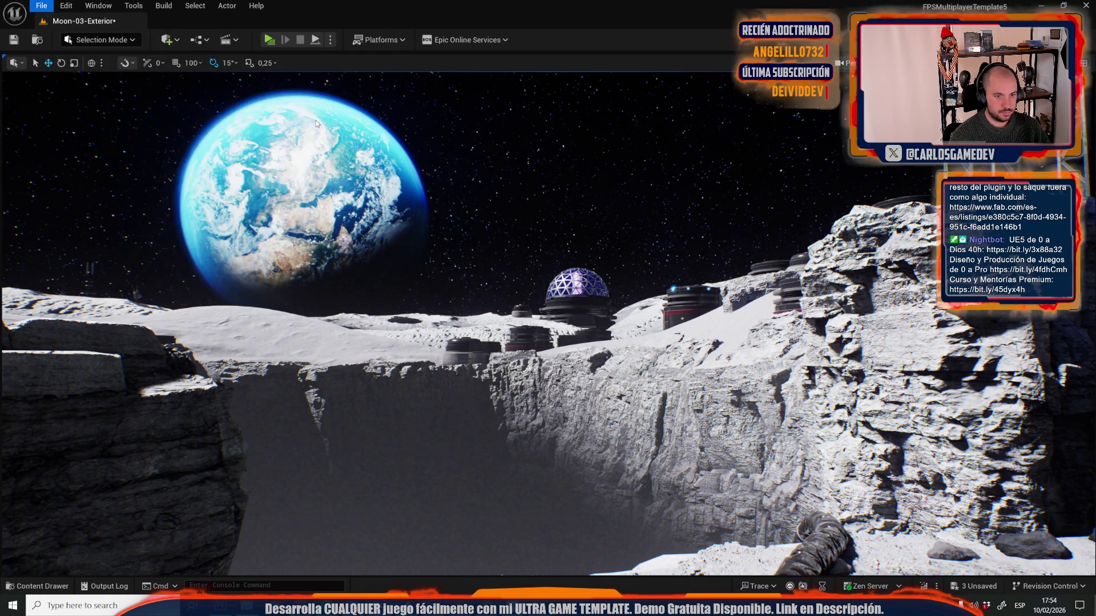
left_click(565, 428)
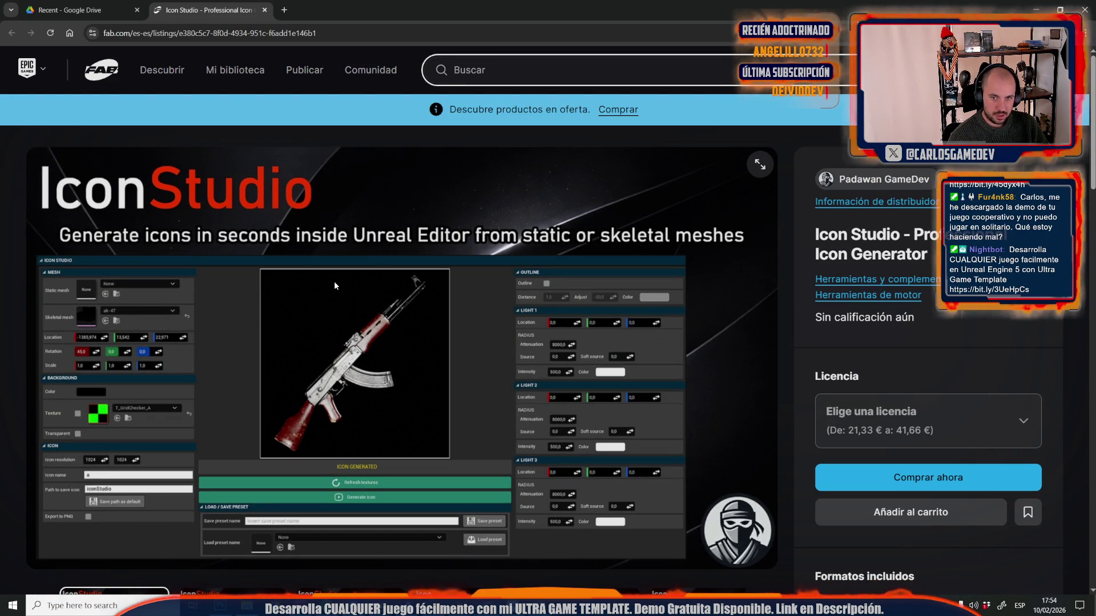
- View Icon Studio gallery images, from Change icon resolution to Save configurations, then visit the seller page
scroll(334, 281, "down", 3)
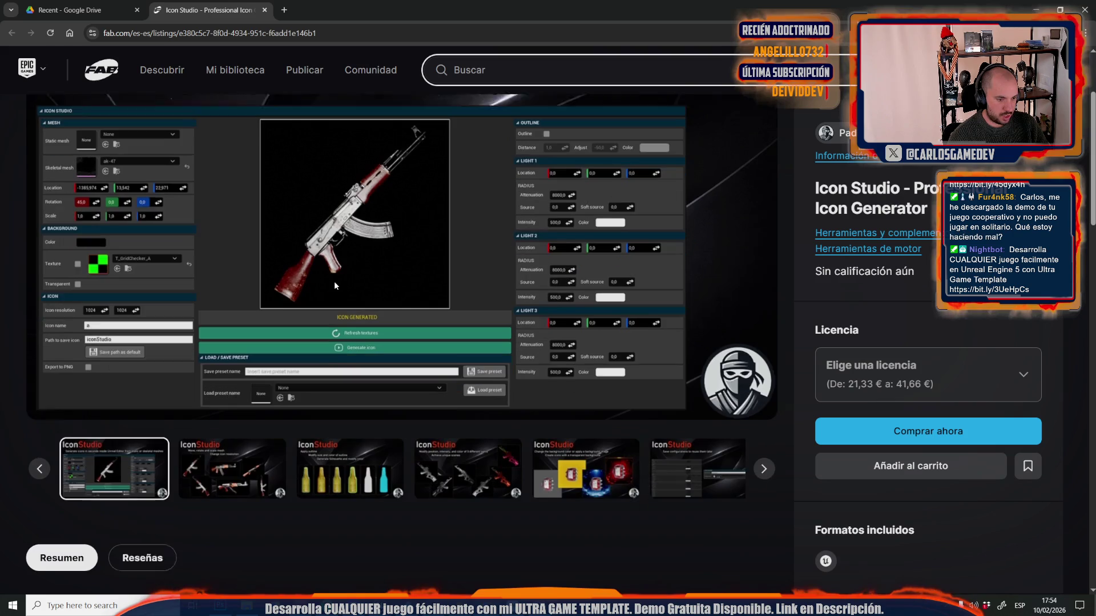
left_click(223, 457)
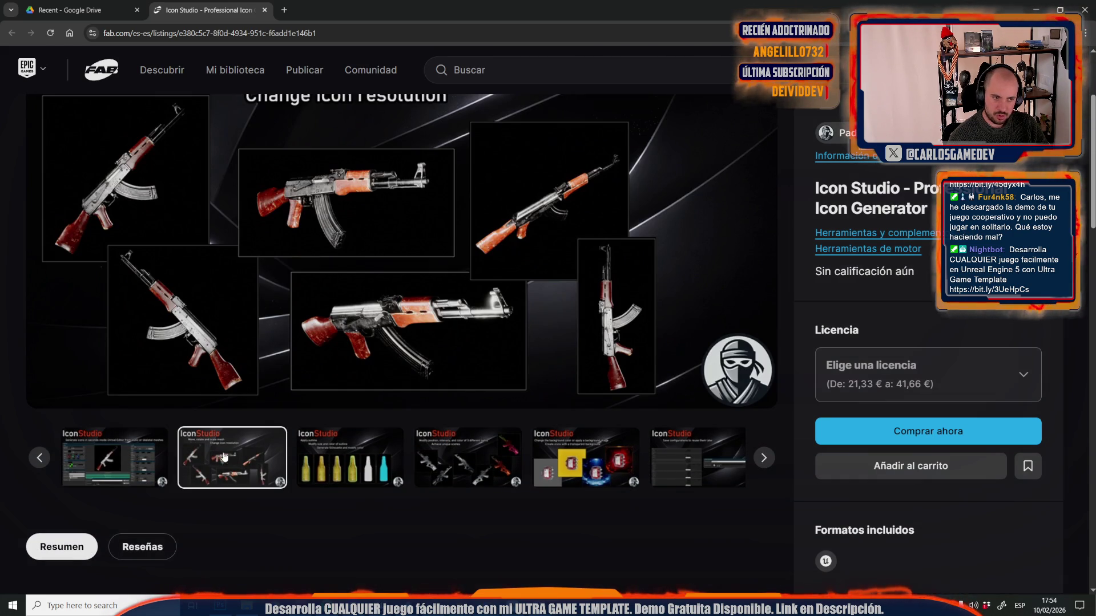
left_click(347, 463)
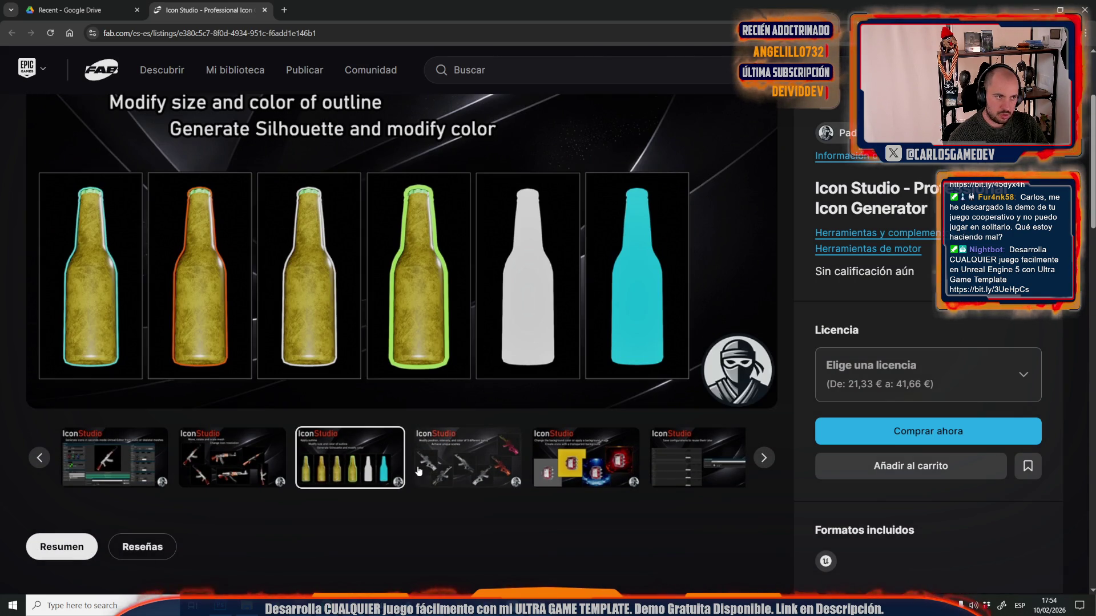
scroll(303, 500, "up", 1)
left_click(114, 517)
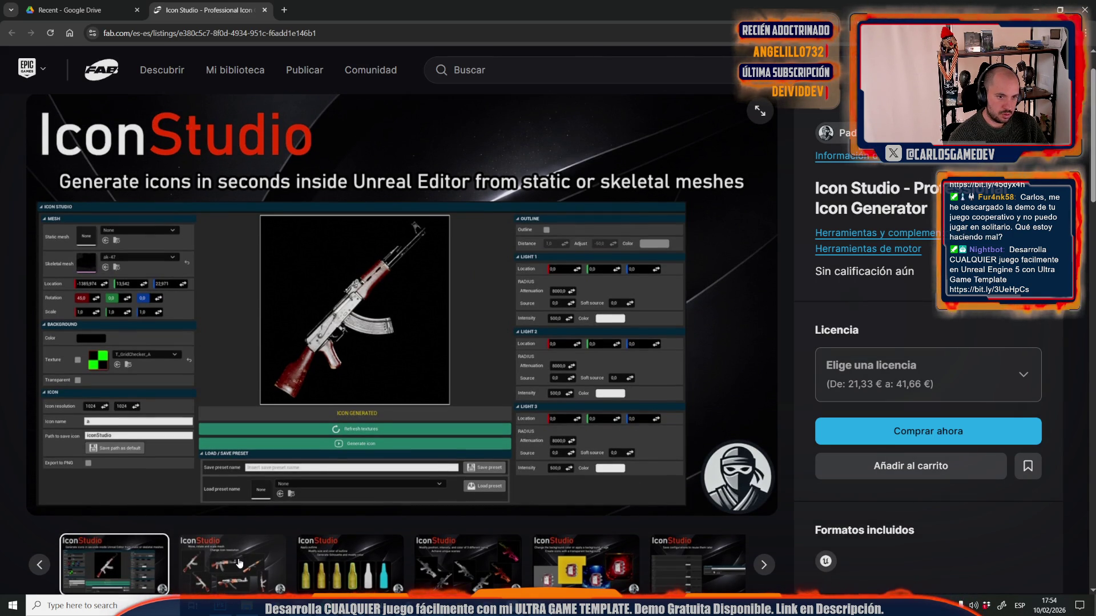
left_click(239, 564)
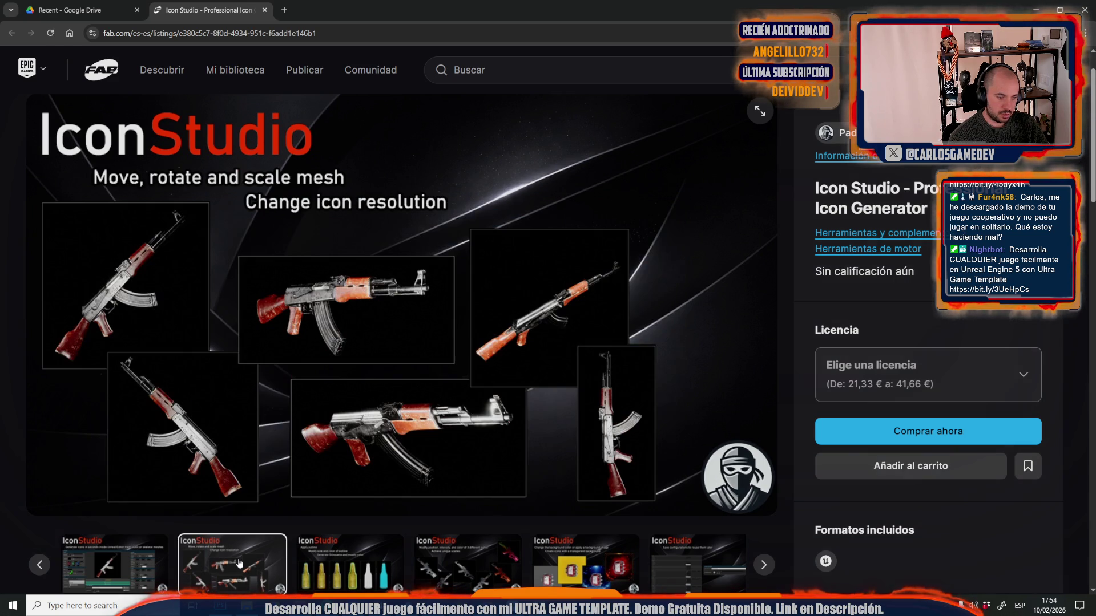
left_click(334, 558)
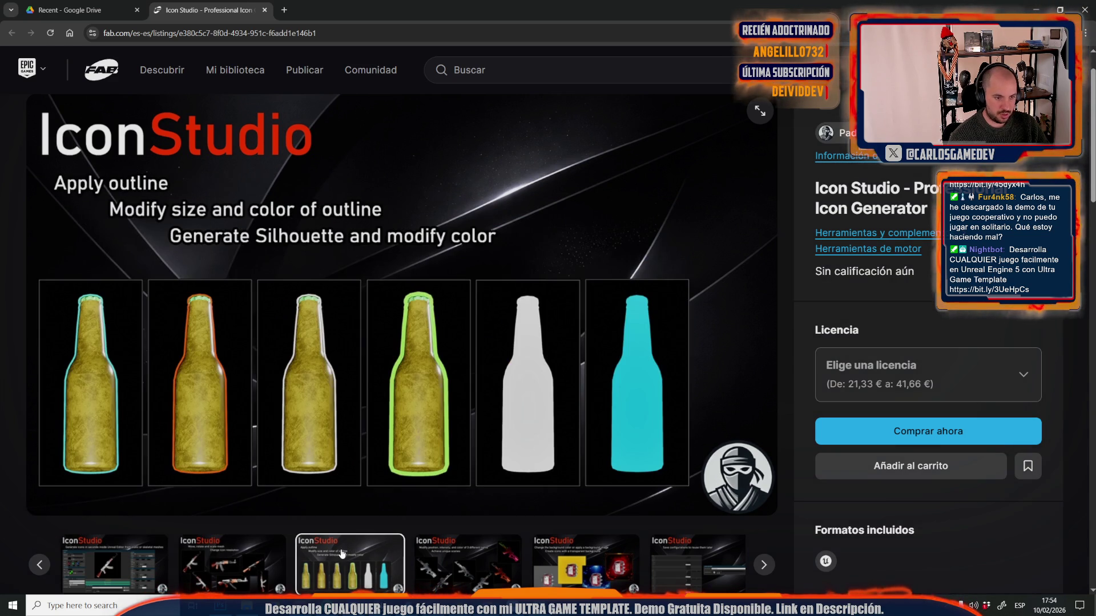
left_click(445, 570)
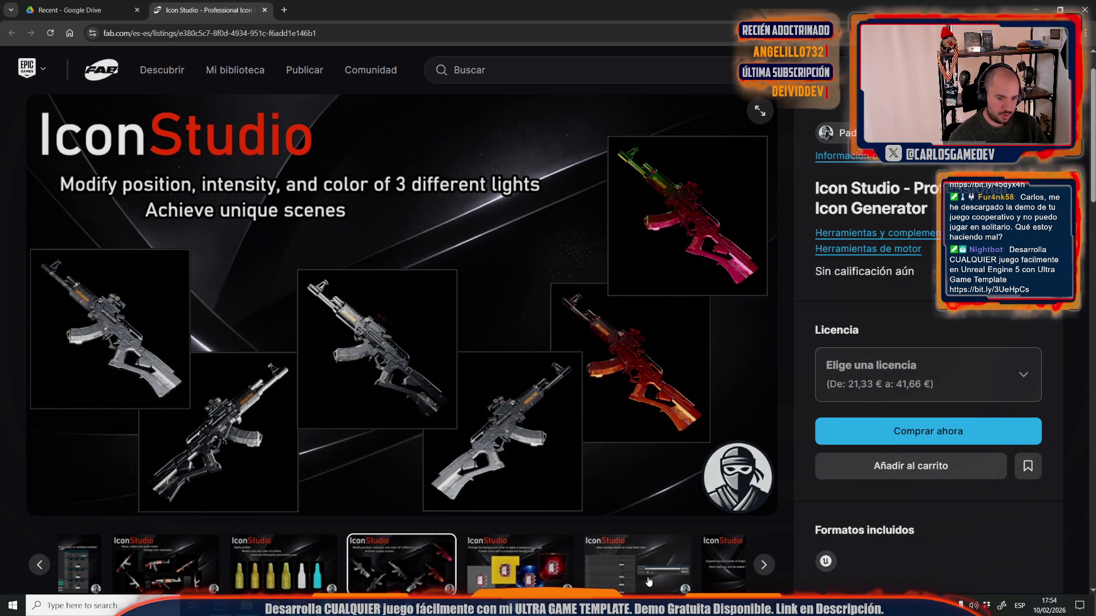
left_click(622, 556)
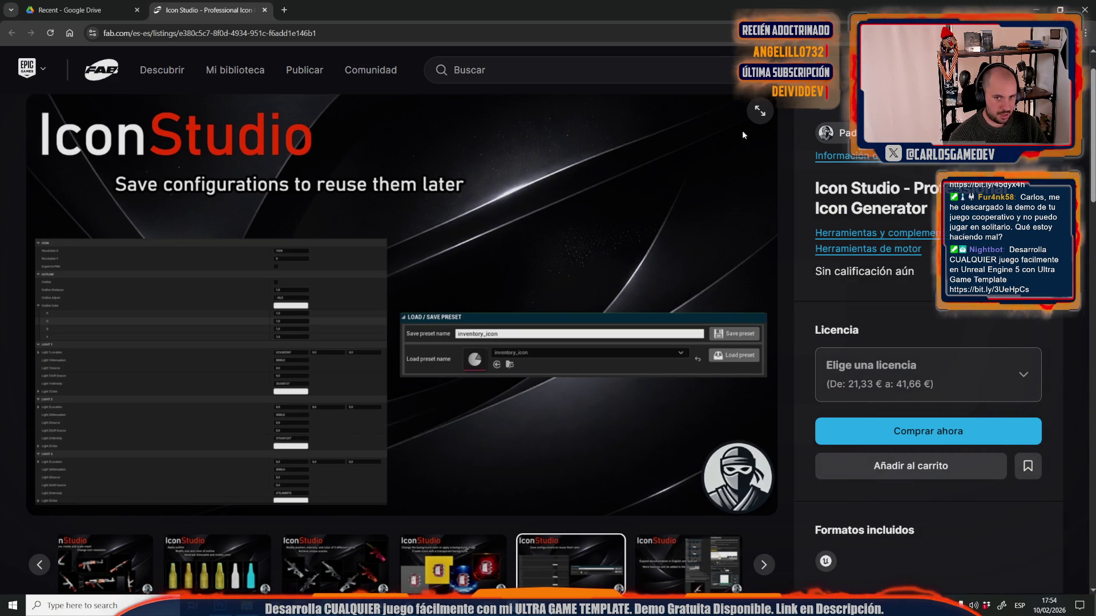
left_click(873, 133)
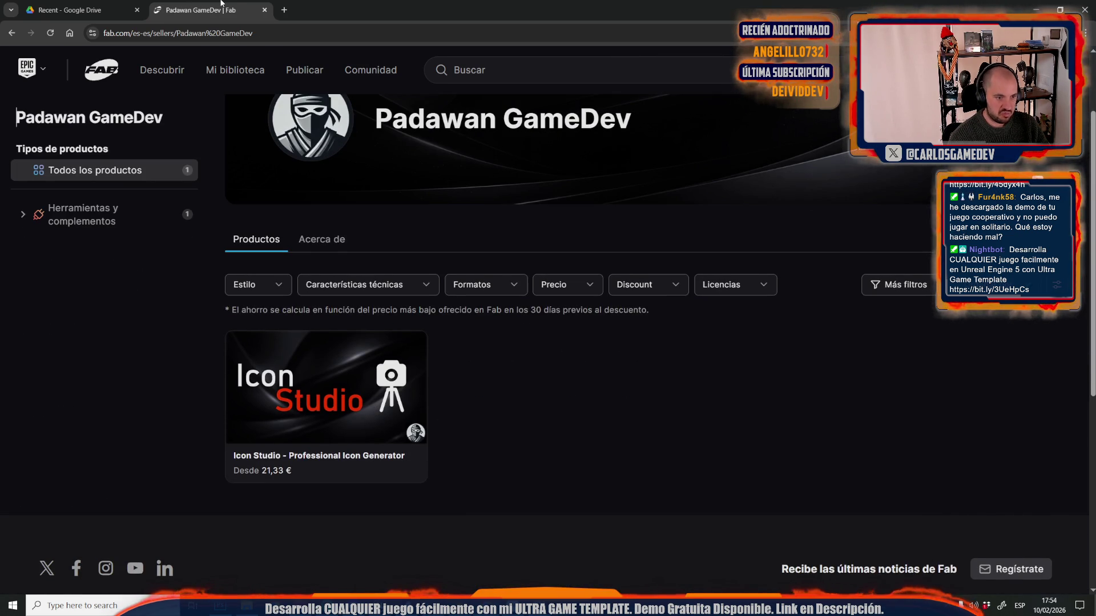
left_click(264, 10)
- Save all modified assets of Moon_MainMenuMap and run the Together Moon Escape menu preview
key("alt+Tab")
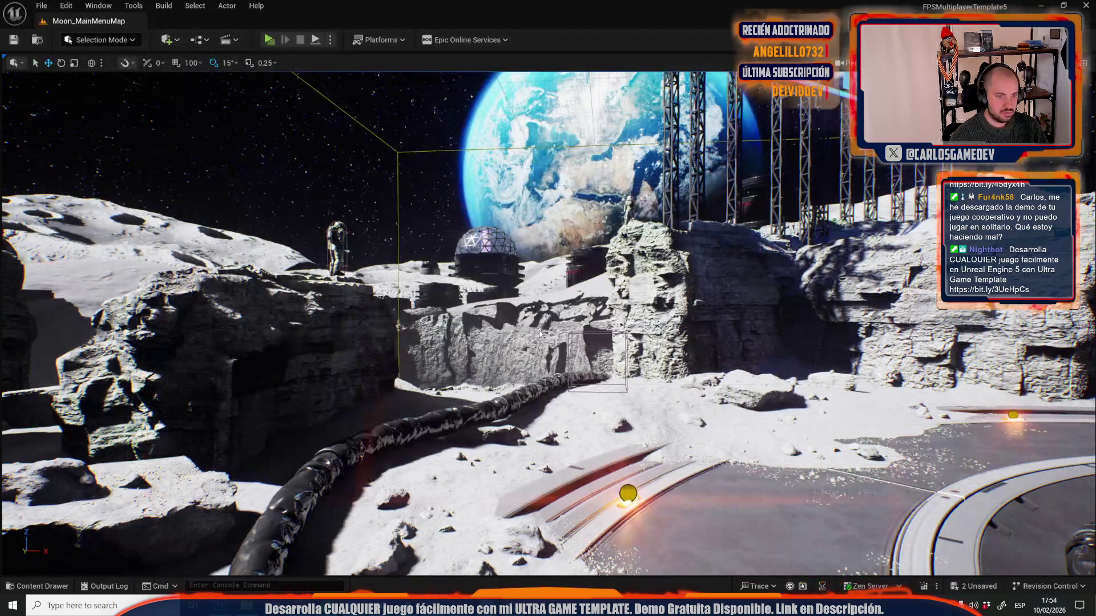
left_click_drag(537, 209, 537, 209)
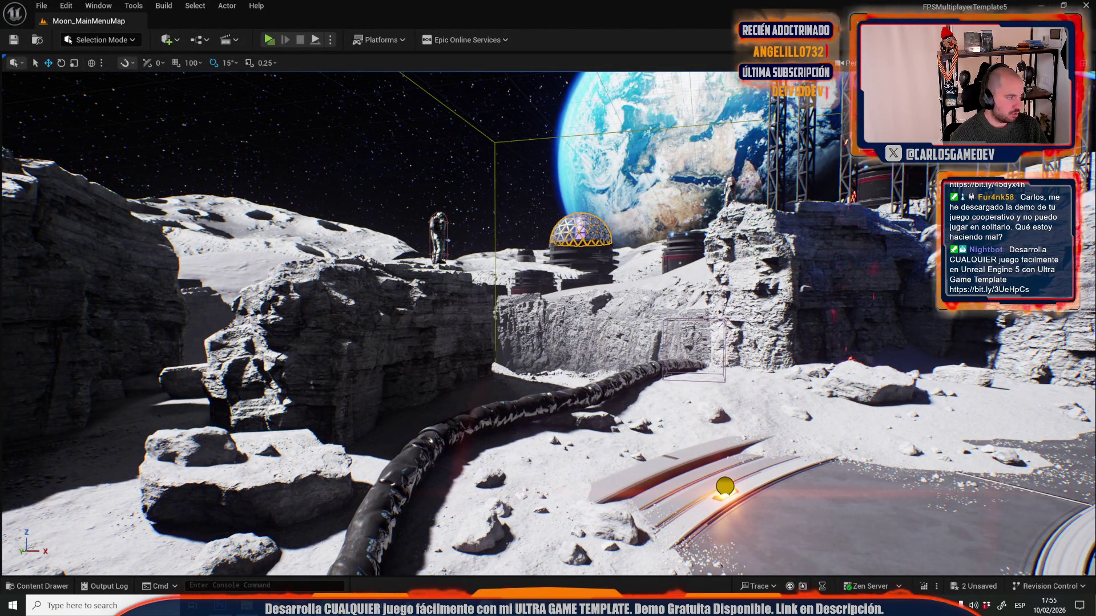
left_click_drag(632, 309, 632, 310)
key("ctrl+space")
left_click(364, 316)
left_click(648, 425)
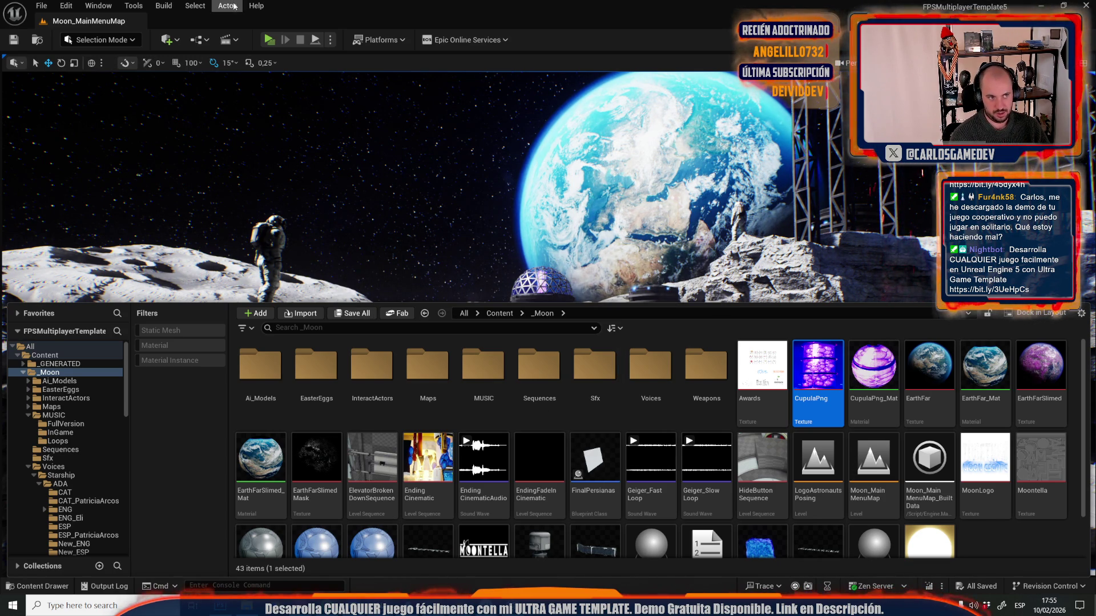
left_click(271, 38)
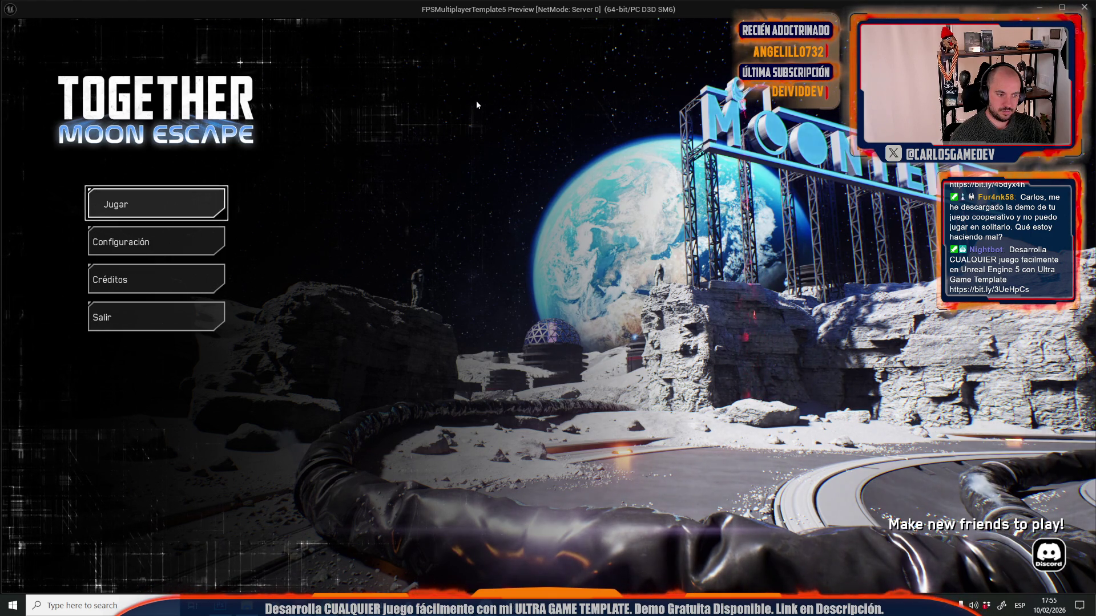
- Stop the preview and erase two stray foliage pieces on the hose (339 to 337) in Foliage Mode
key("Escape")
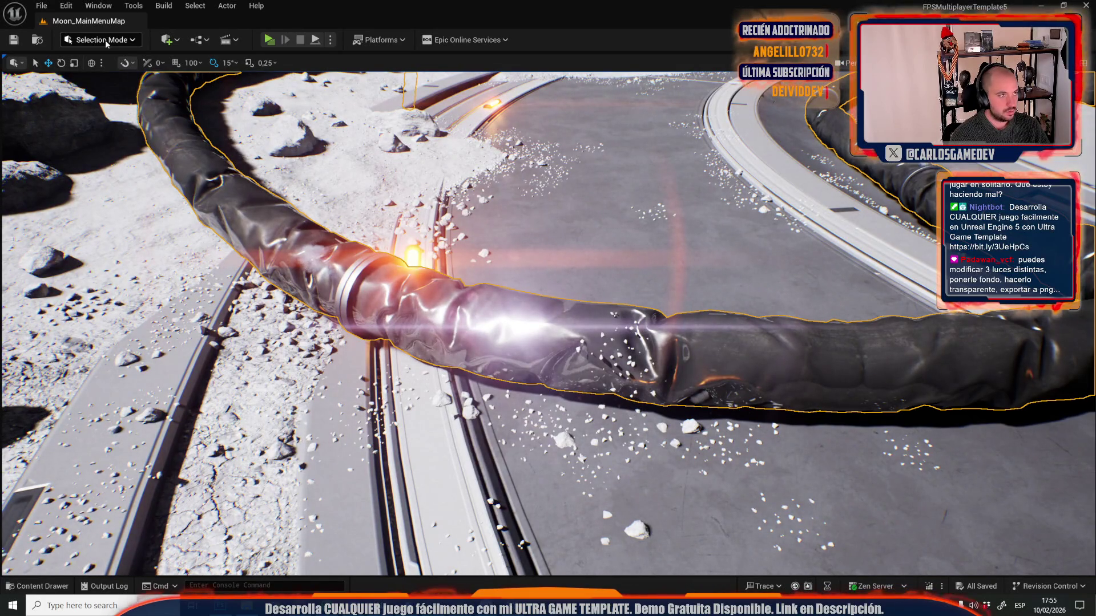
left_click(106, 40)
left_click(114, 100)
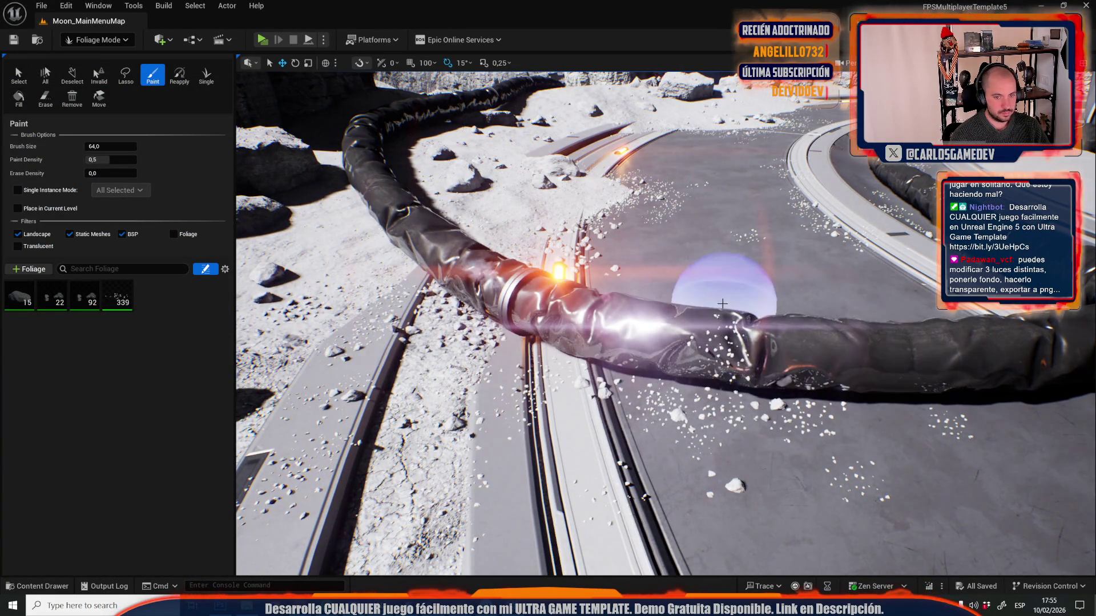
left_click(734, 317, "shift")
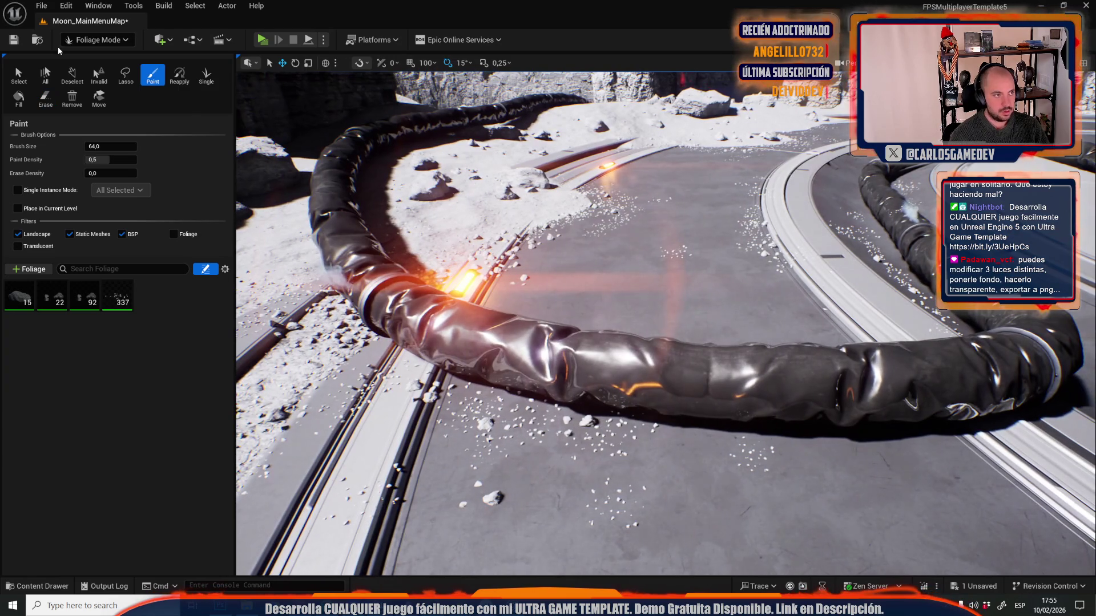
left_click(97, 40)
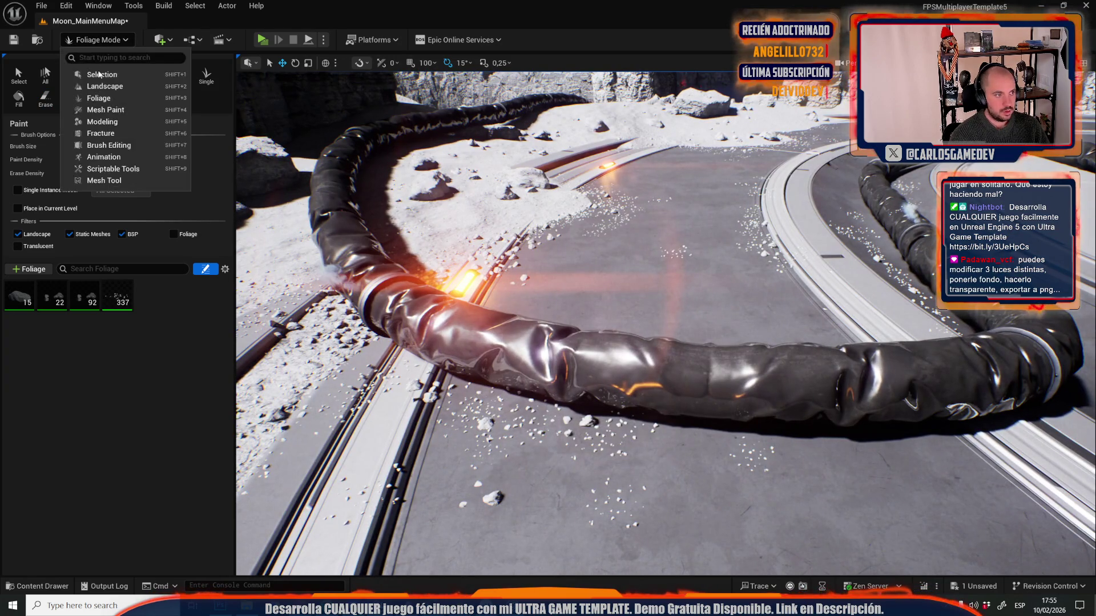
left_click(97, 74)
scroll(566, 342, "down", 10)
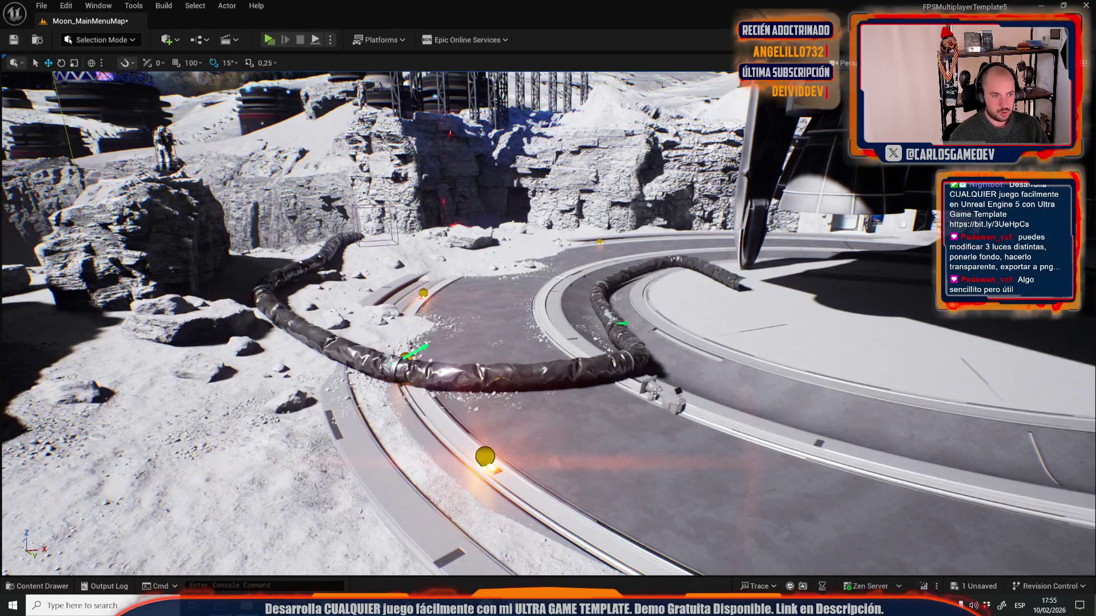
- Select the MainMenuCamera and check its current framing in a menu preview
left_click(646, 389)
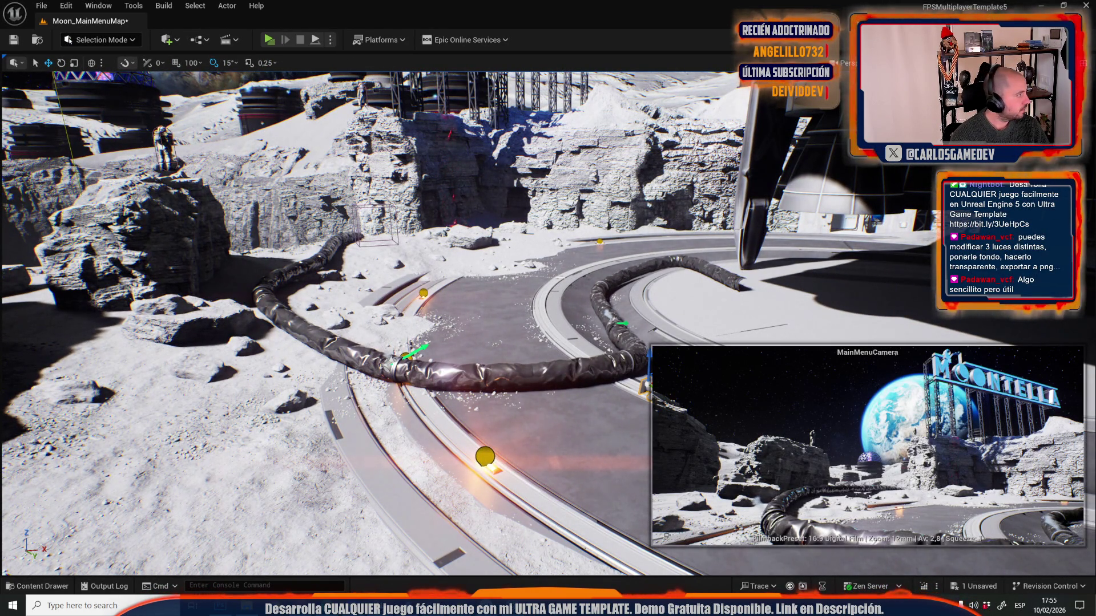
left_click(269, 39)
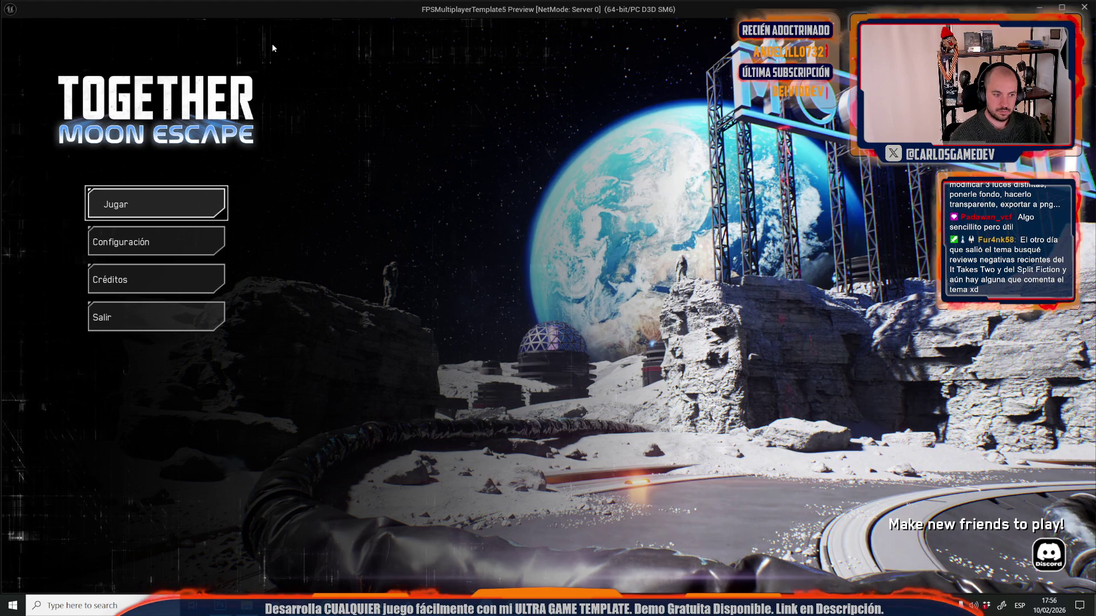
key("Escape")
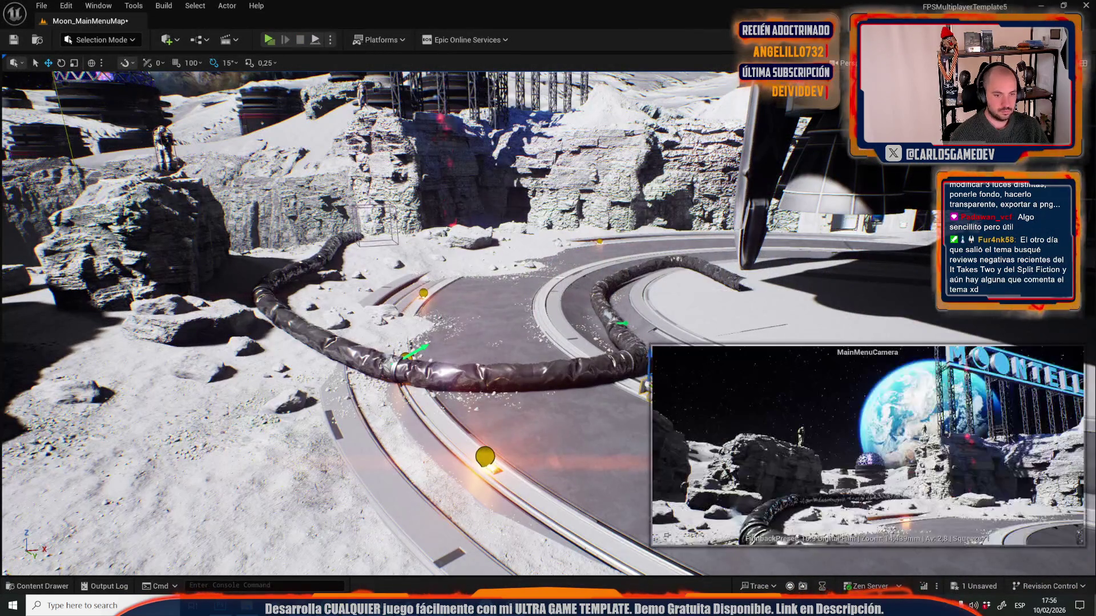
- Rotate the MainMenuCamera slightly left and preview the new menu framing
key("f")
key("e")
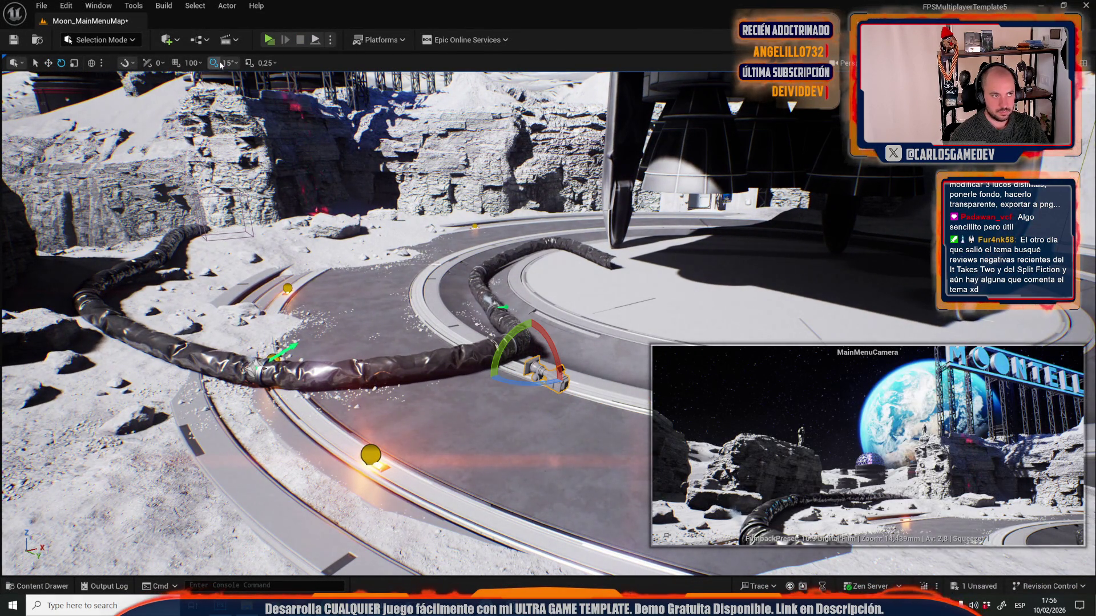
key("w")
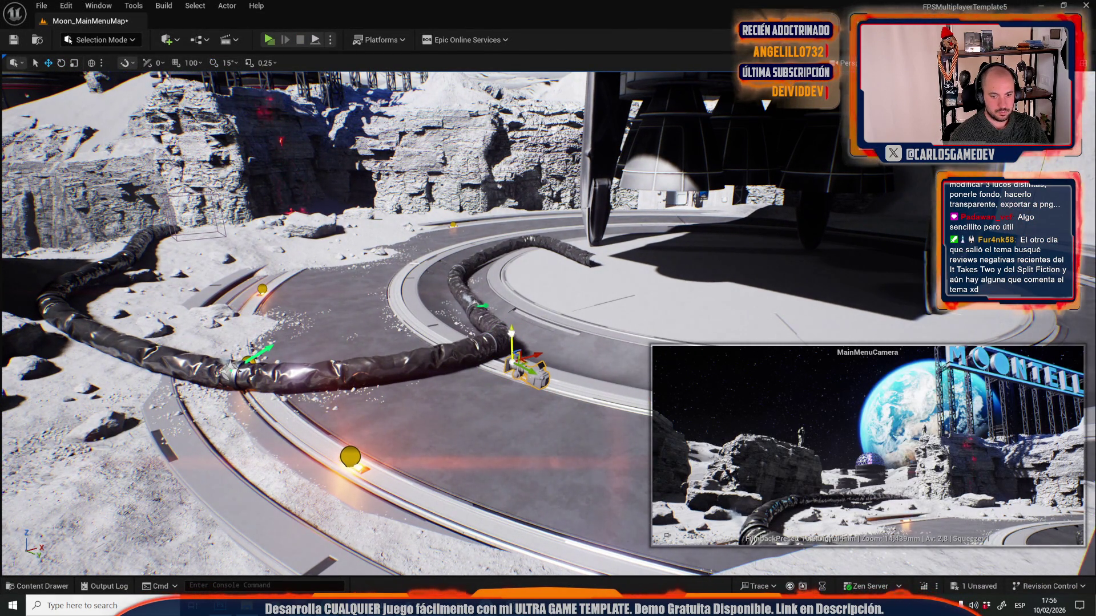
key("e")
left_click_drag(503, 372, 528, 372)
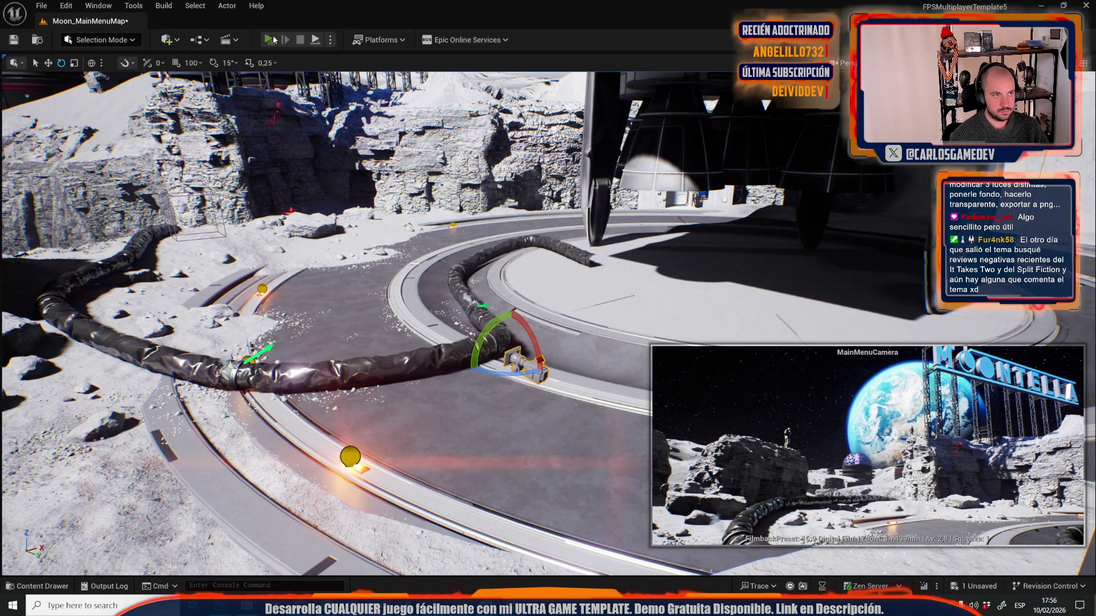
left_click(270, 40)
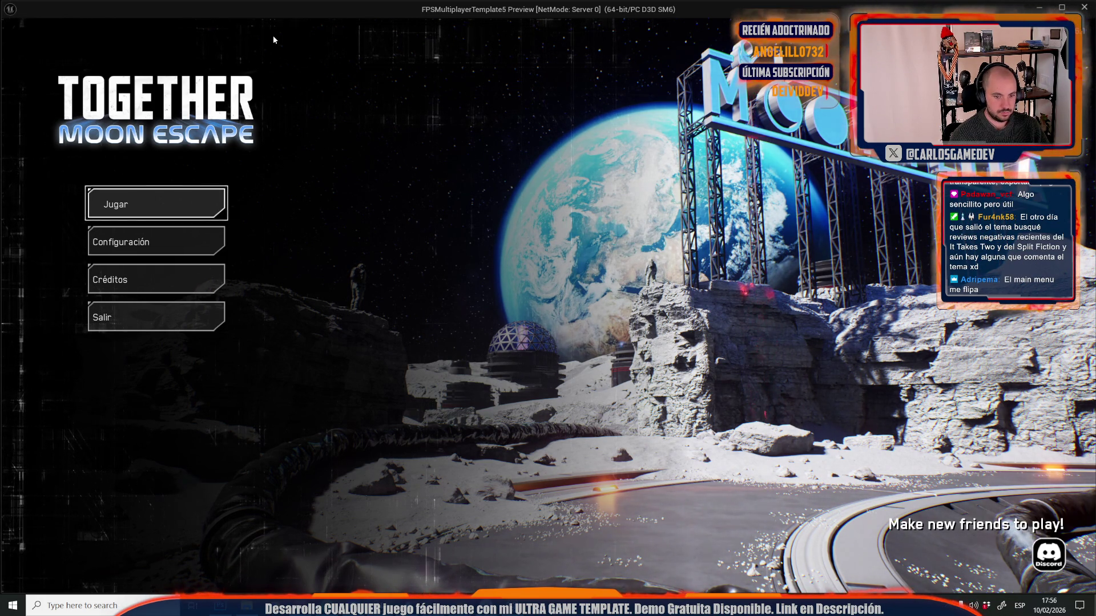
key("Escape")
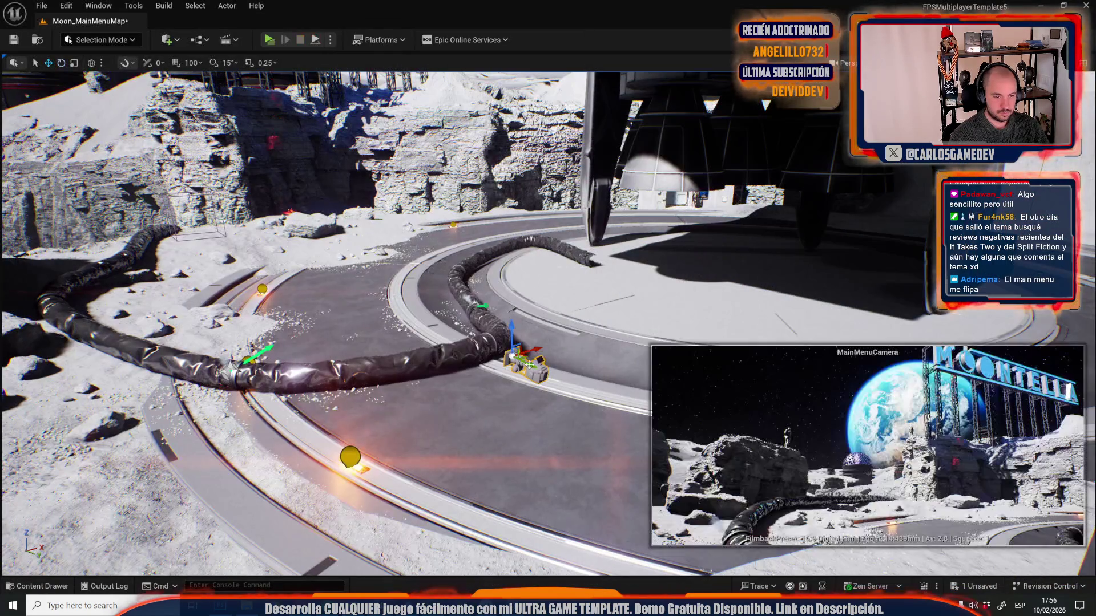
- Undo the stray camera move and extra rotation, then preview the menu again
left_click_drag(529, 369, 539, 395)
key("ctrl+z")
key("e")
key("ctrl+z")
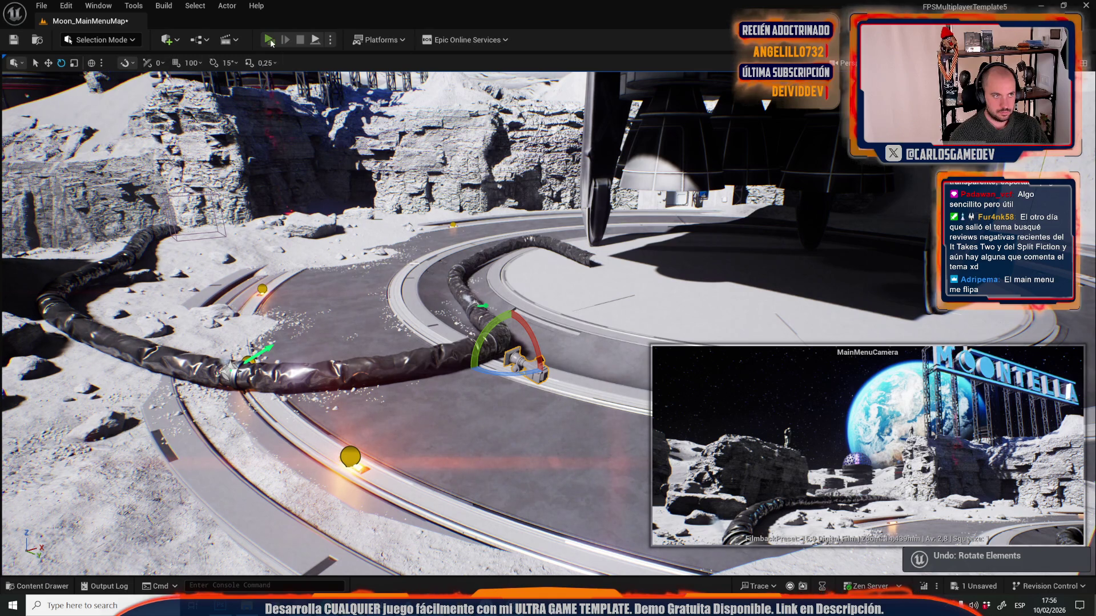
left_click(270, 41)
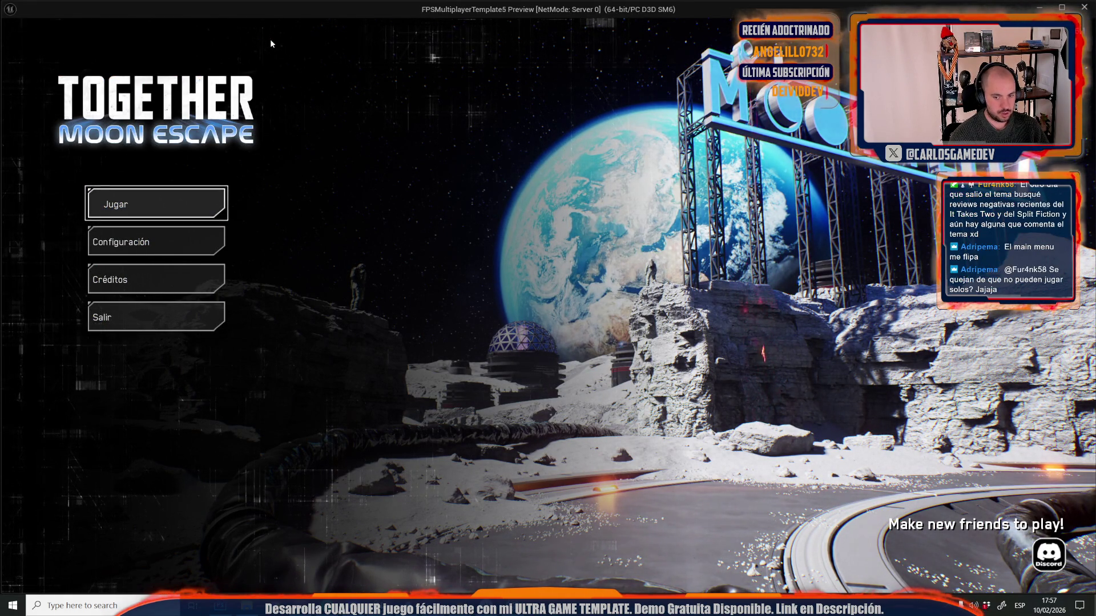
key("Escape")
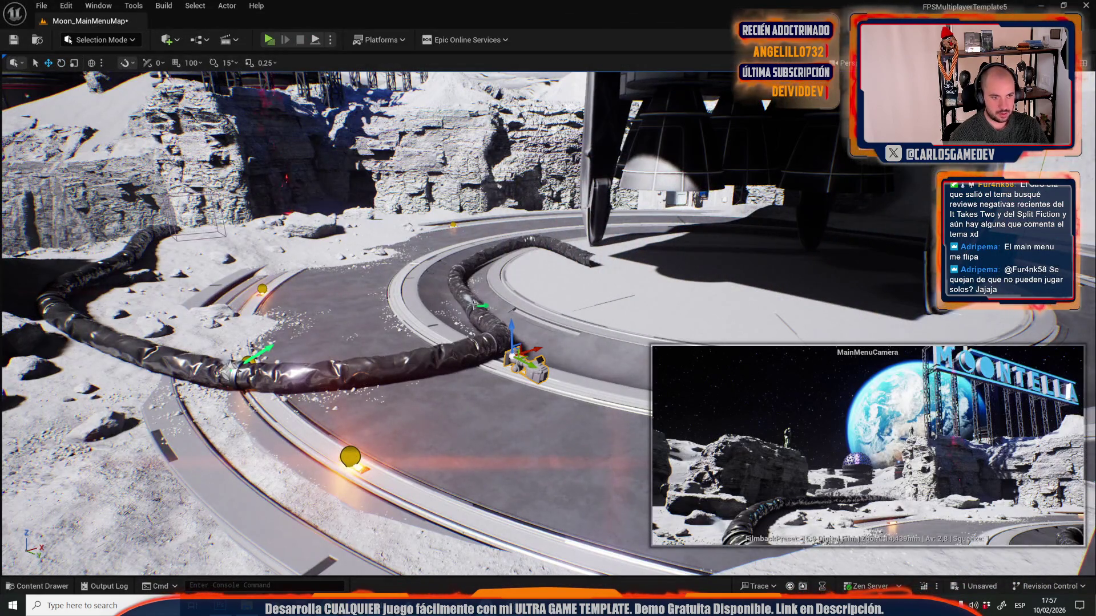
- Focus the steam-leak emitter on the hose and preview the menu to check the smoke
key("f")
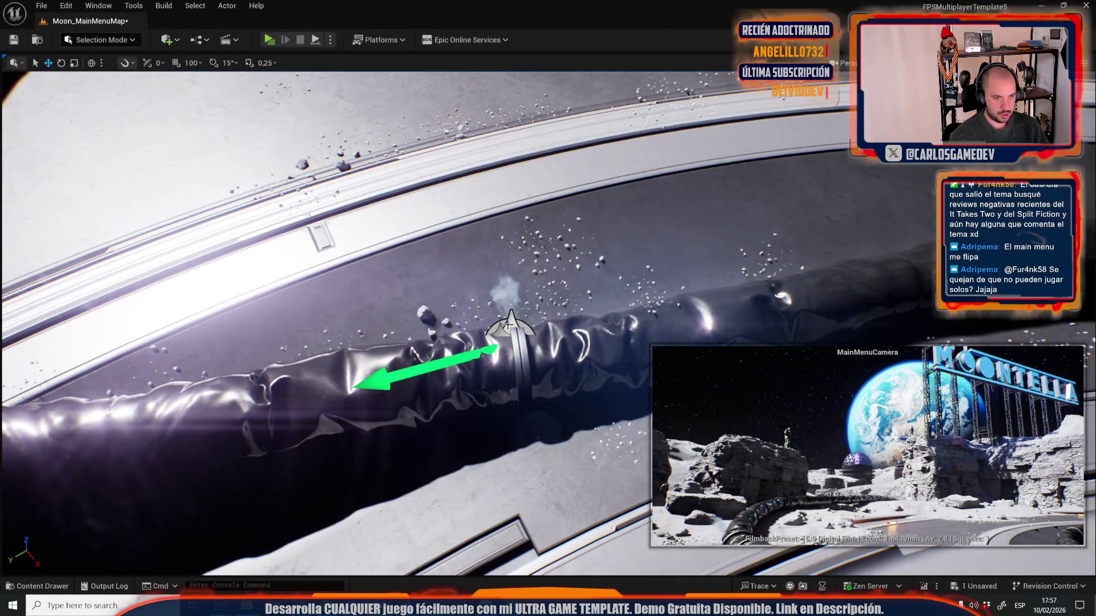
key("Escape")
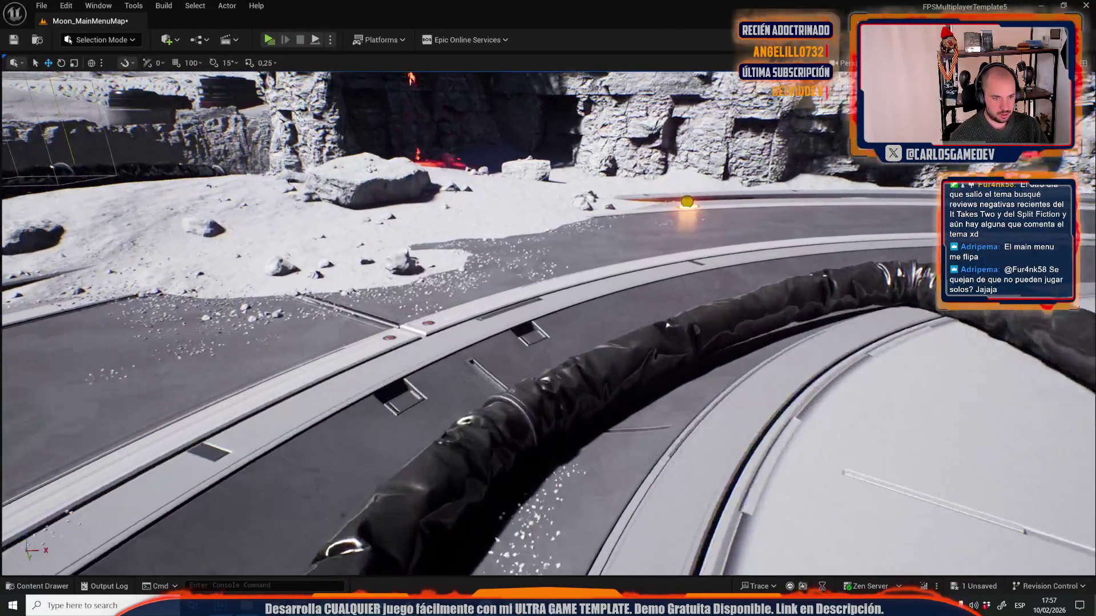
key("f")
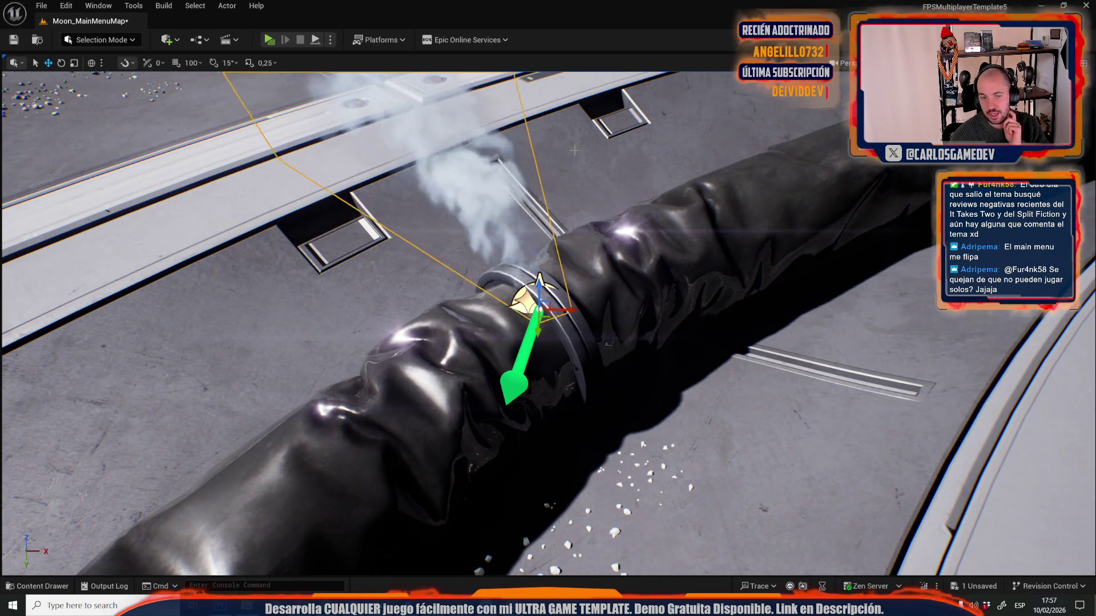
mouse_move(574, 151)
left_mouse_down()
mouse_move(548, 171)
mouse_move(572, 183)
left_mouse_up()
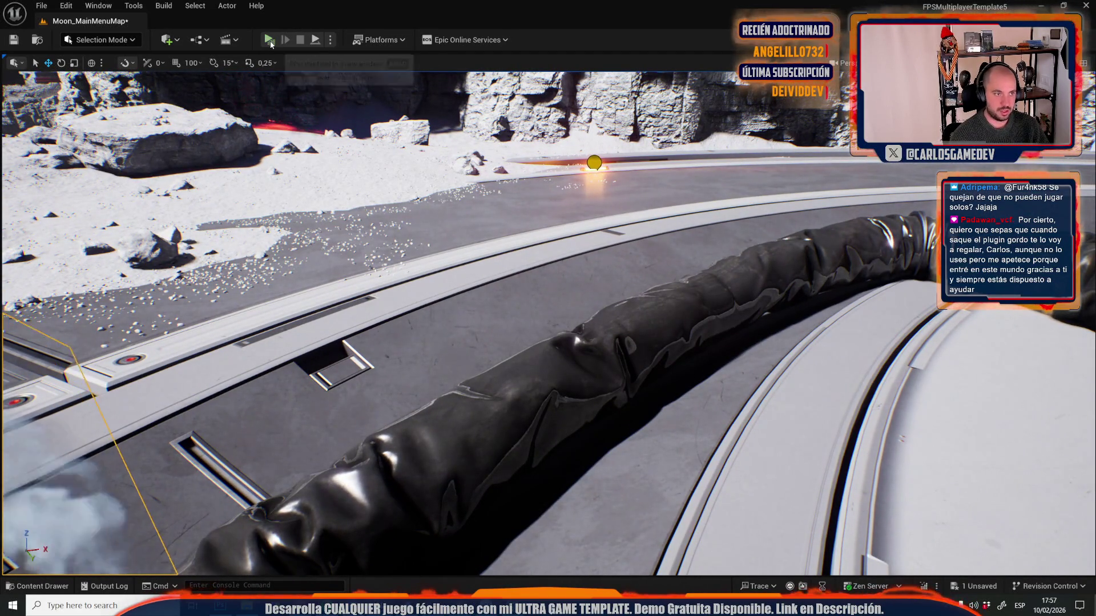
left_click(269, 39)
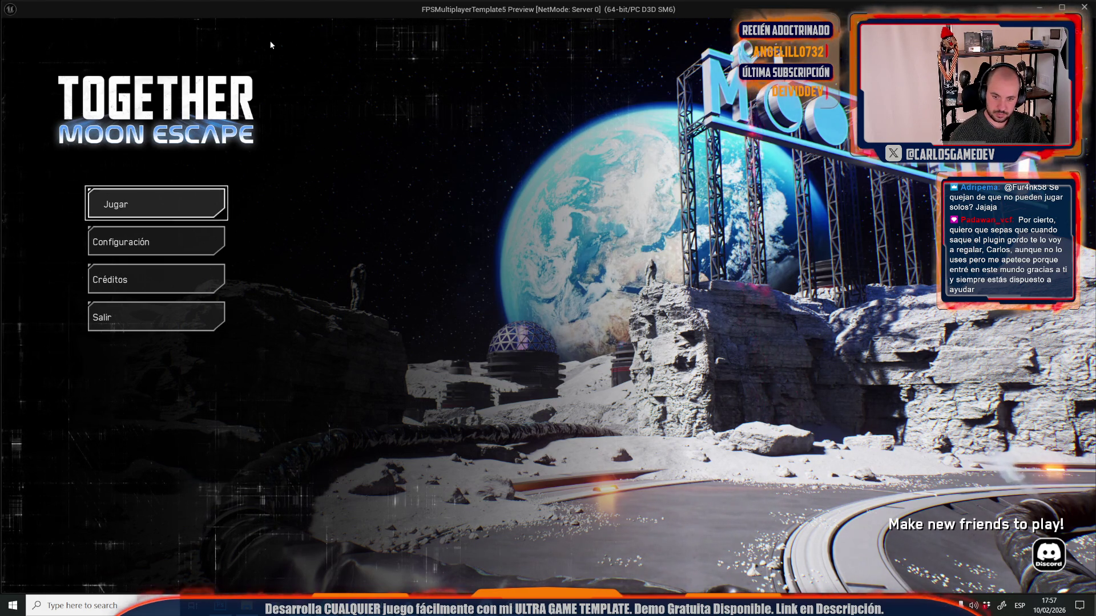
key("Escape")
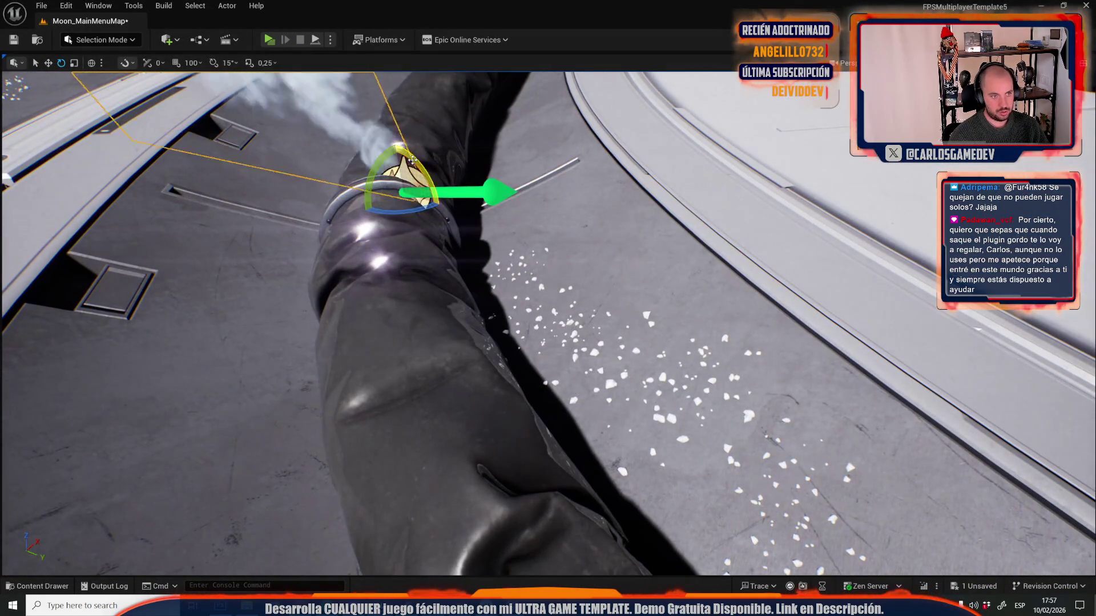
- Try turning the steam to blow sideways, preview it, then undo the rotation
key("e")
left_click_drag(434, 171, 424, 163)
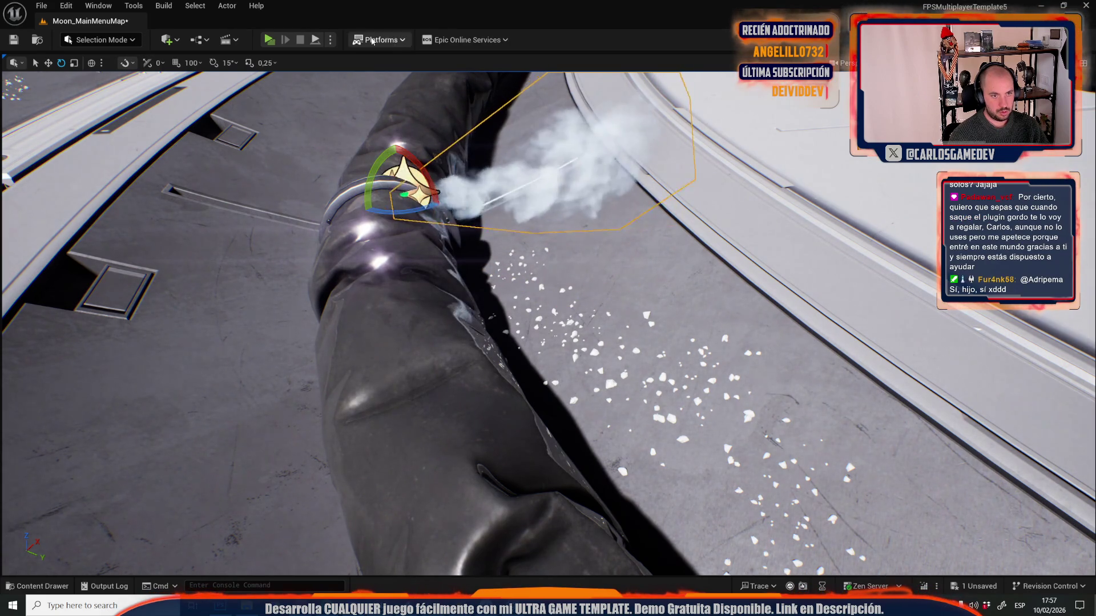
left_click(270, 42)
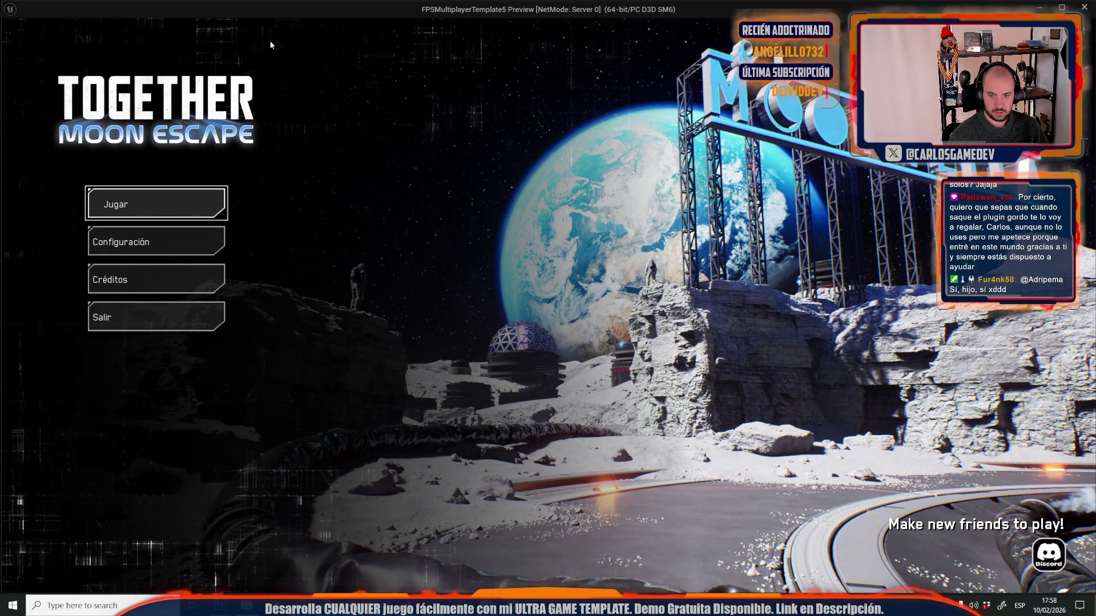
key("Escape")
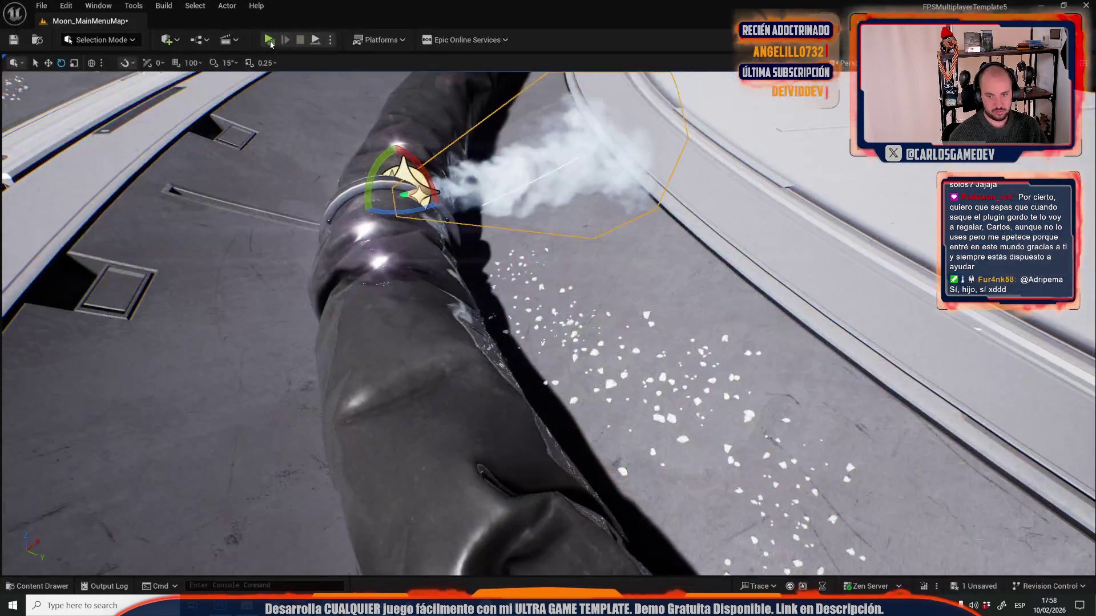
key("ctrl+z")
- Move the steam emitter onto the hose ring, tilt it slightly, and preview the menu
key("w")
left_click_drag(407, 184, 471, 256)
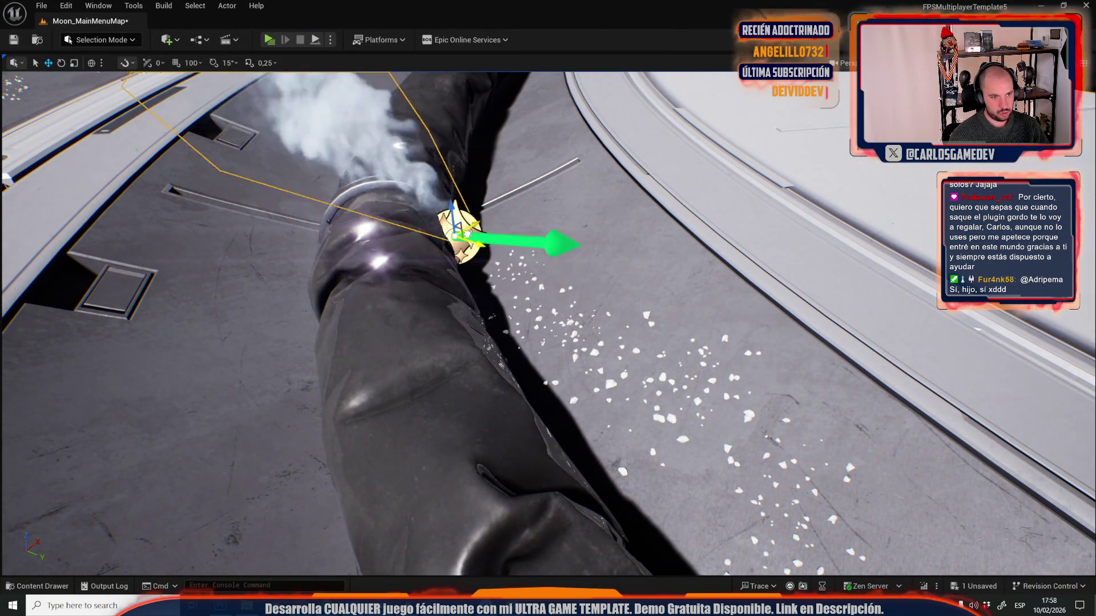
key("e")
left_click_drag(447, 184, 453, 189)
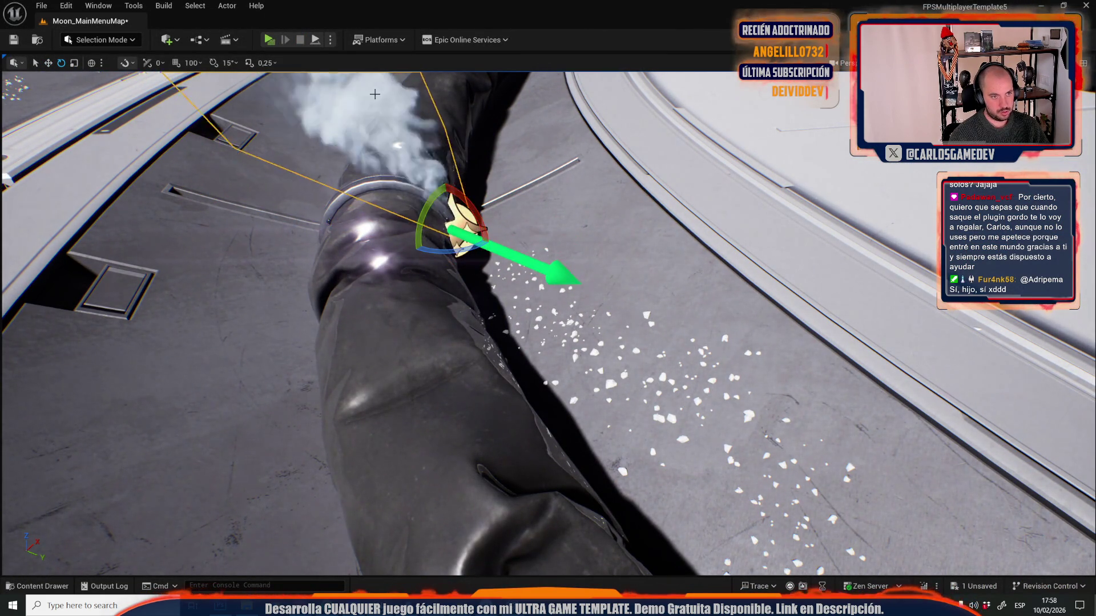
left_click(269, 40)
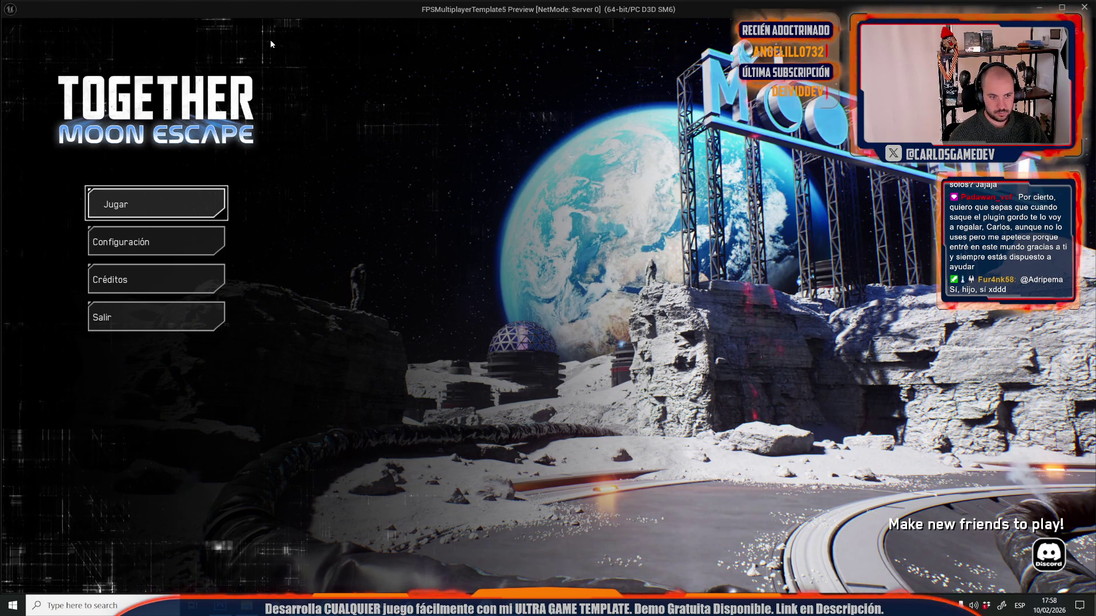
key("Escape")
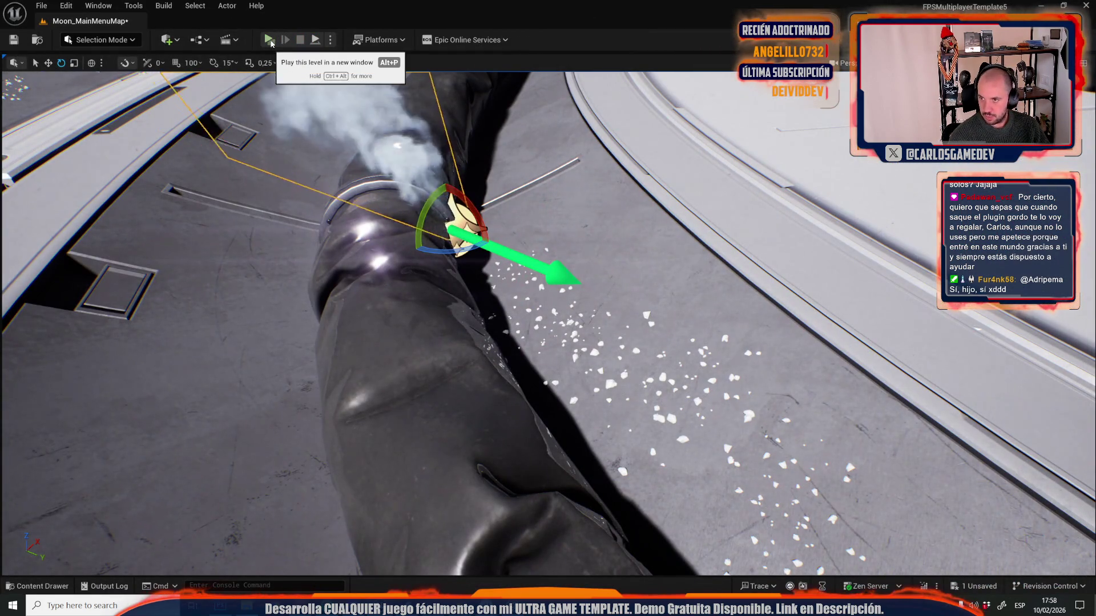